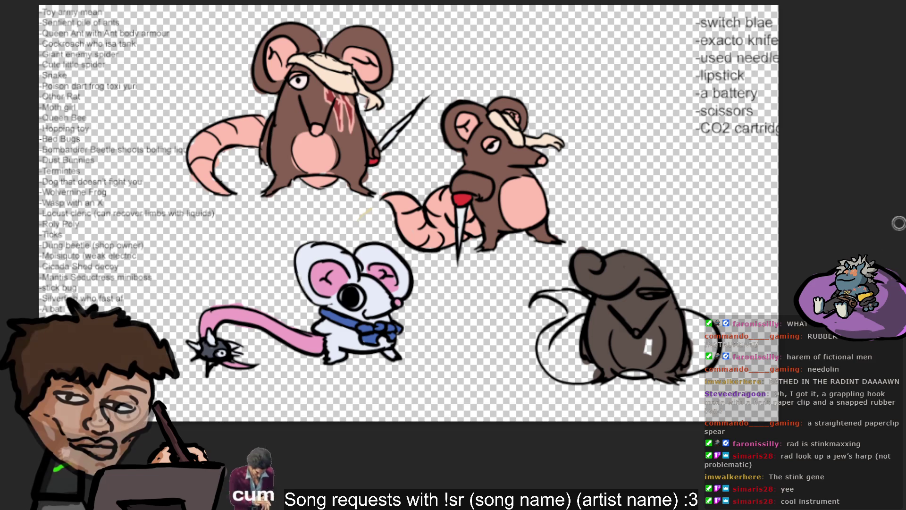
- Paint dark brown over the bottom-right rat's head curls and add a pink patch on its belly
mouse_move(587, 278)
mouse_down()
mouse_move(573, 264)
mouse_move(627, 270)
mouse_up()
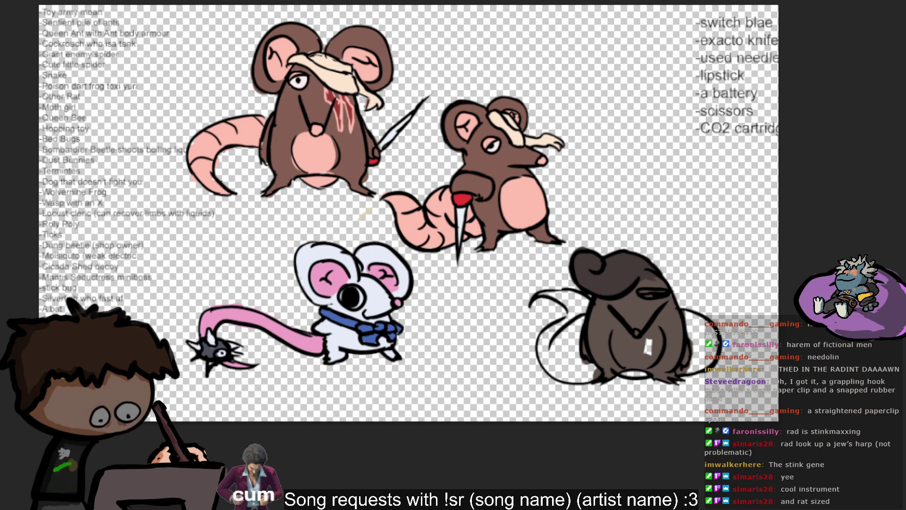
mouse_move(630, 360)
mouse_down()
mouse_move(622, 346)
mouse_move(637, 365)
mouse_move(658, 346)
mouse_up()
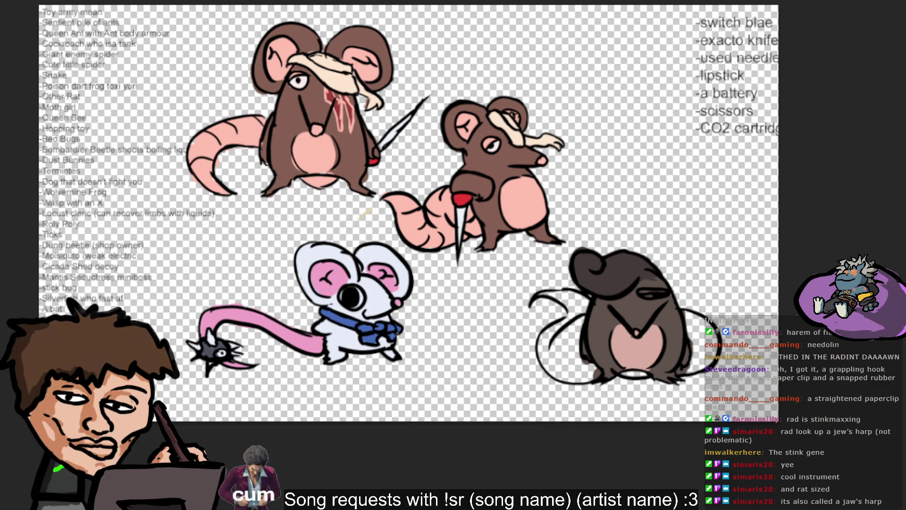
click(755, 108)
- Add '-jaw's harp' and '-sewing needle' entries to the weapon list
key(Return)
text(-jaw's harp)
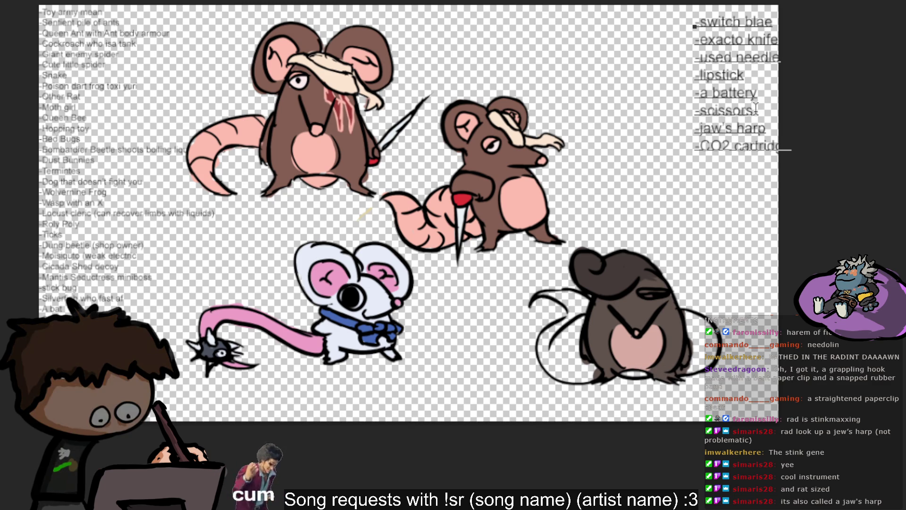
key(Escape)
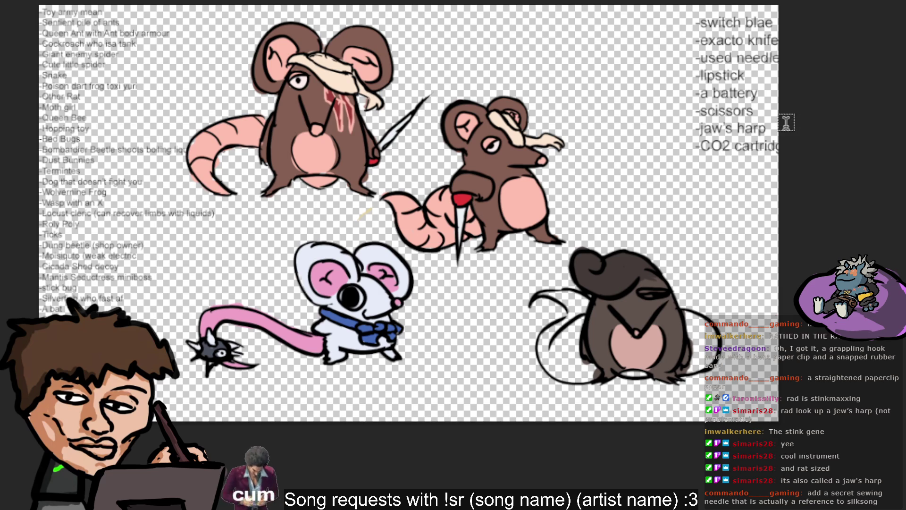
click(769, 132)
key(Return)
text(-)
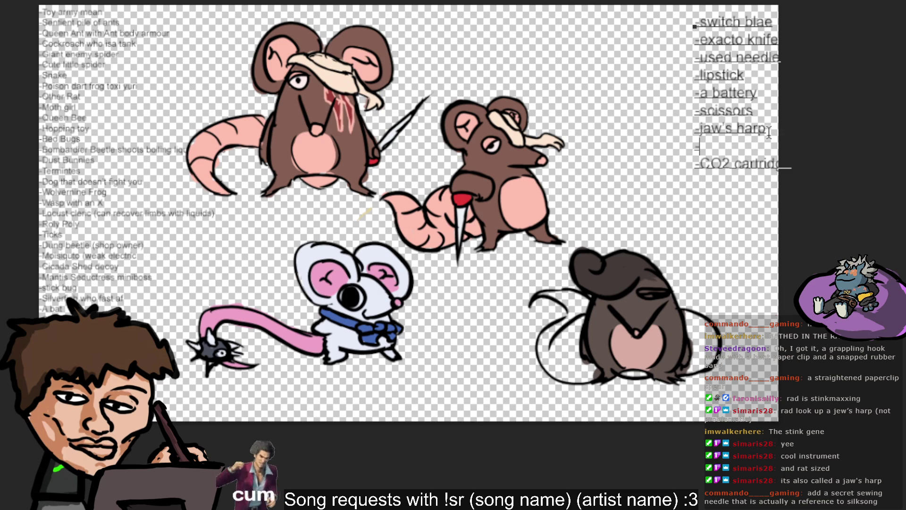
text(sewing need)
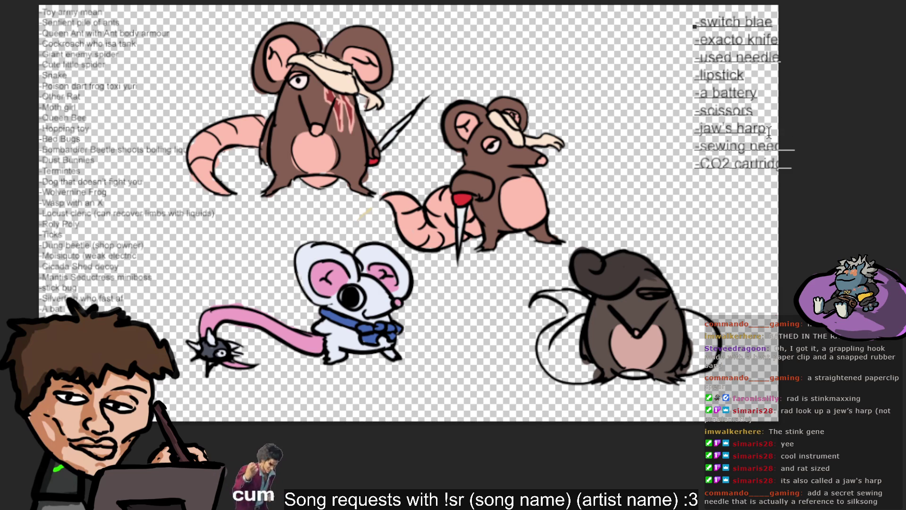
key(Escape)
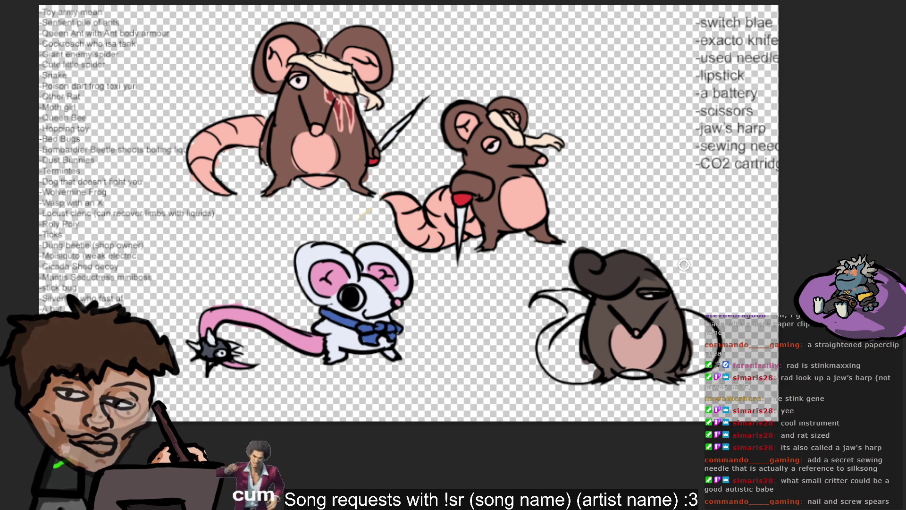
- Retouch the rat's eye stroke, then add '-nail' and '-screw spear' to the weapon list
drag(635, 293, 663, 292)
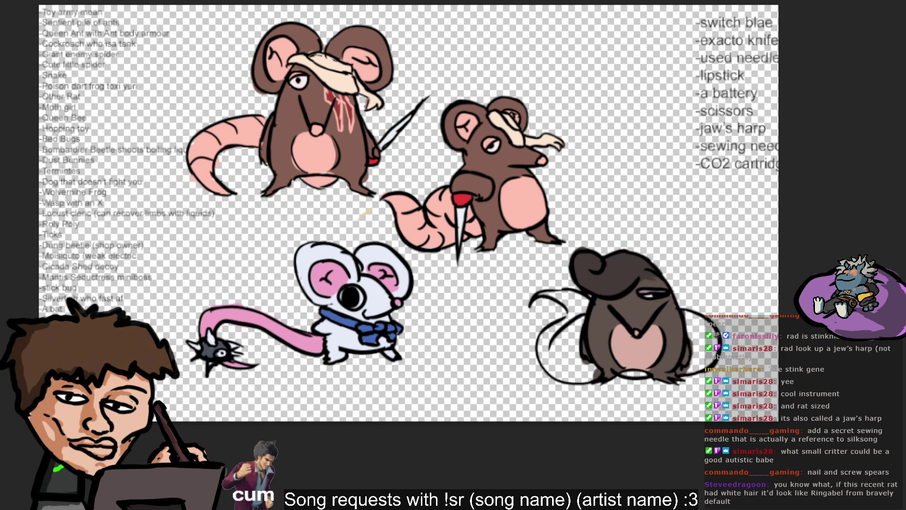
click(798, 132)
key(Return)
text(-nai)
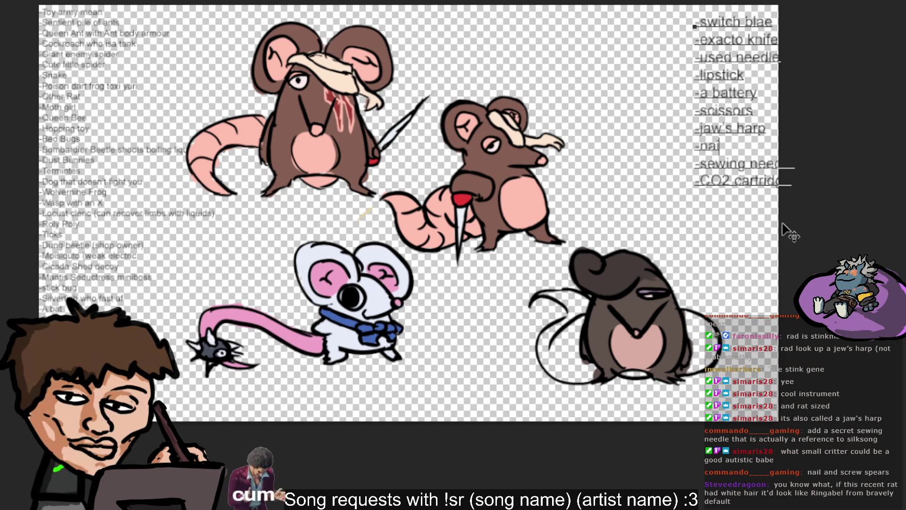
text(l)
key(Return)
text(-screw spear)
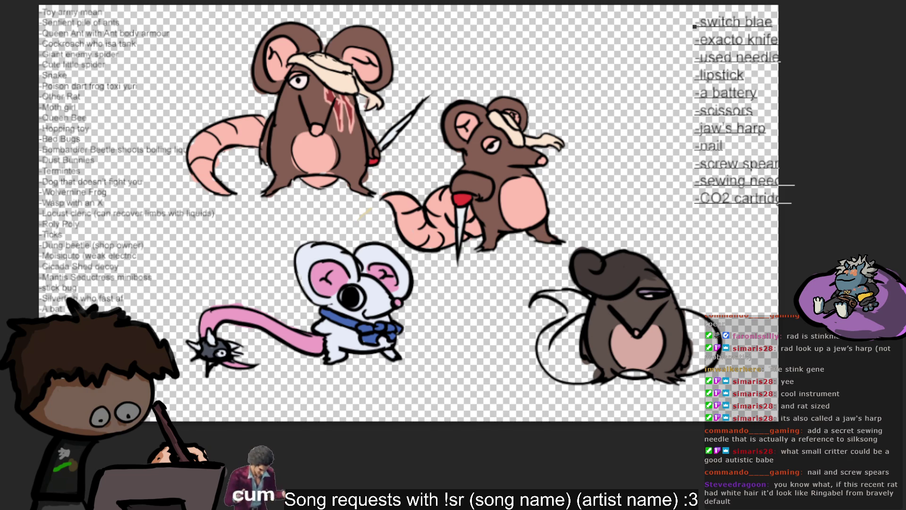
key(Escape)
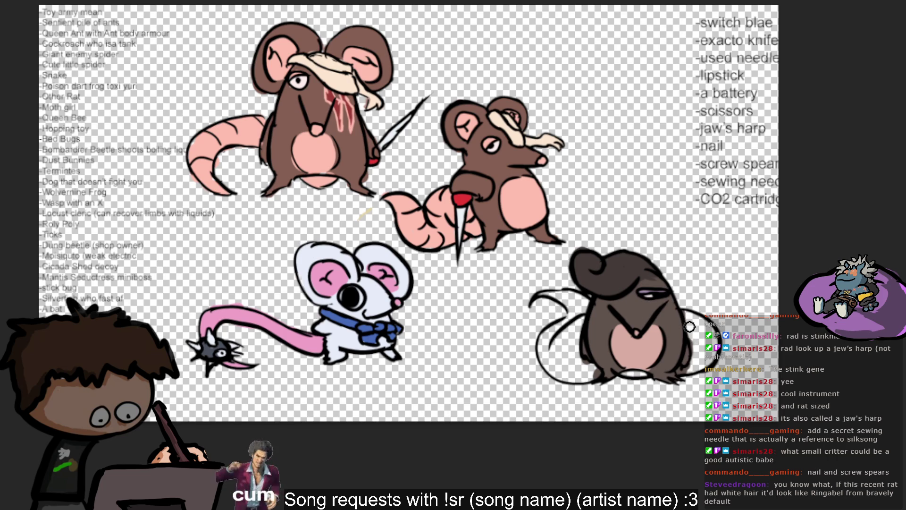
- Sample the rat's belly colour and draw curved tail lines at its lower left
click(635, 357)
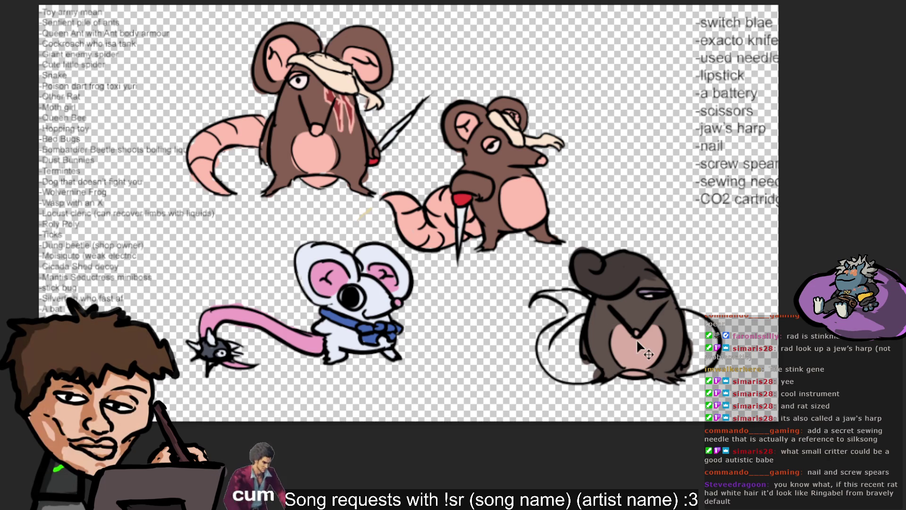
click(607, 366)
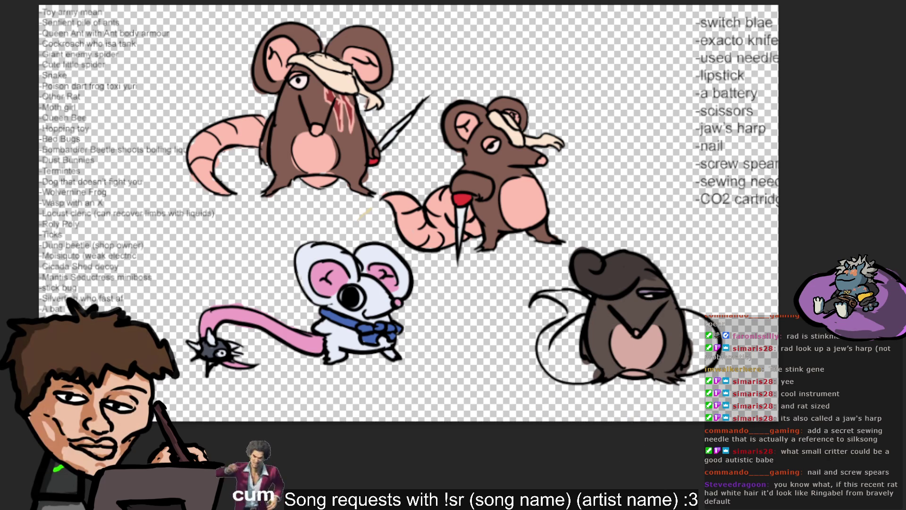
drag(583, 384, 564, 345)
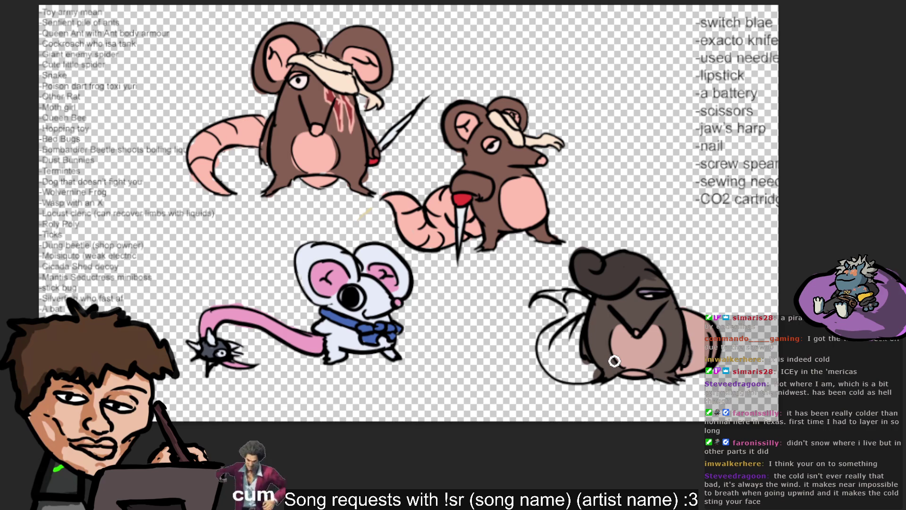
- Paint sampled pink on the rat's lower-left tail and add '-fidget spinner' below '-nail'
alt+click(692, 333)
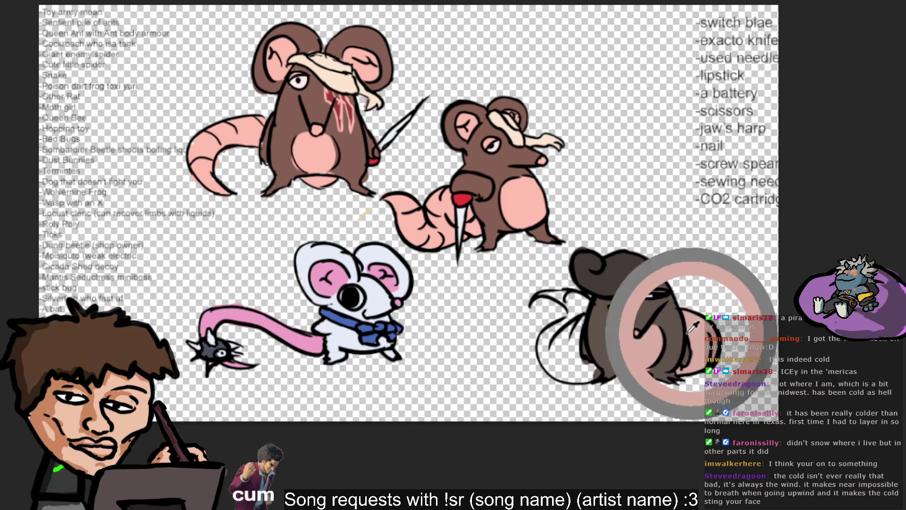
mouse_move(578, 371)
mouse_down()
mouse_move(592, 376)
mouse_move(559, 354)
mouse_up()
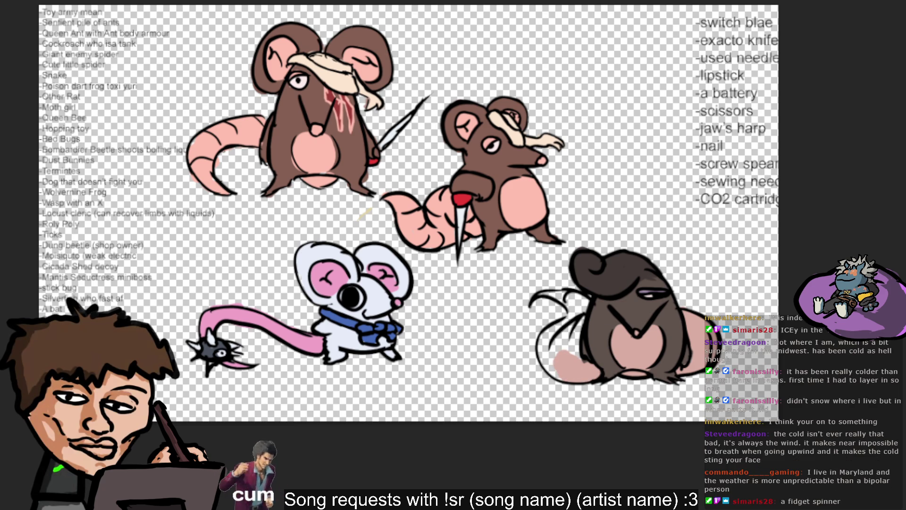
click(735, 146)
key(Return)
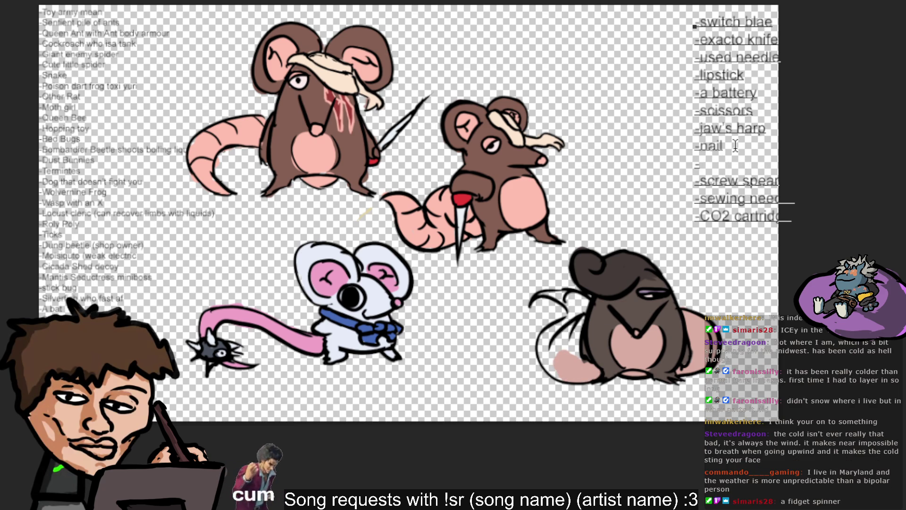
text(-fidget spinner)
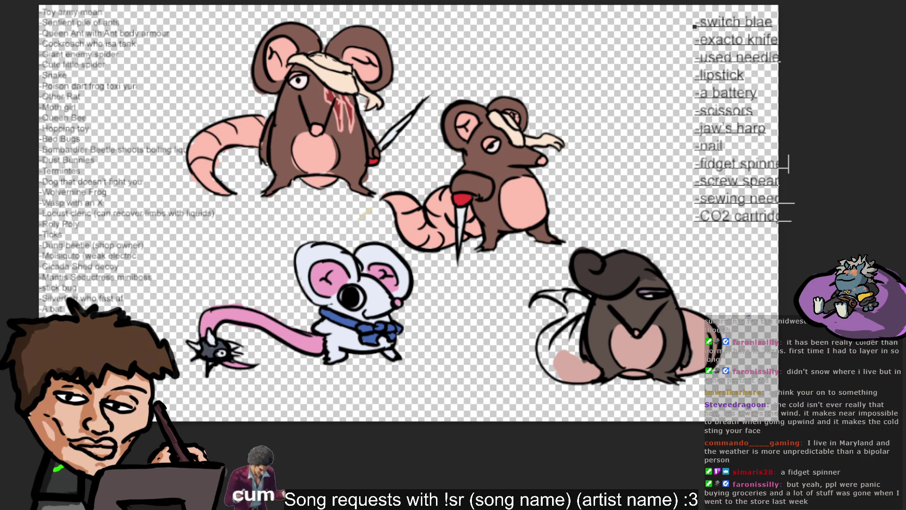
key(Escape)
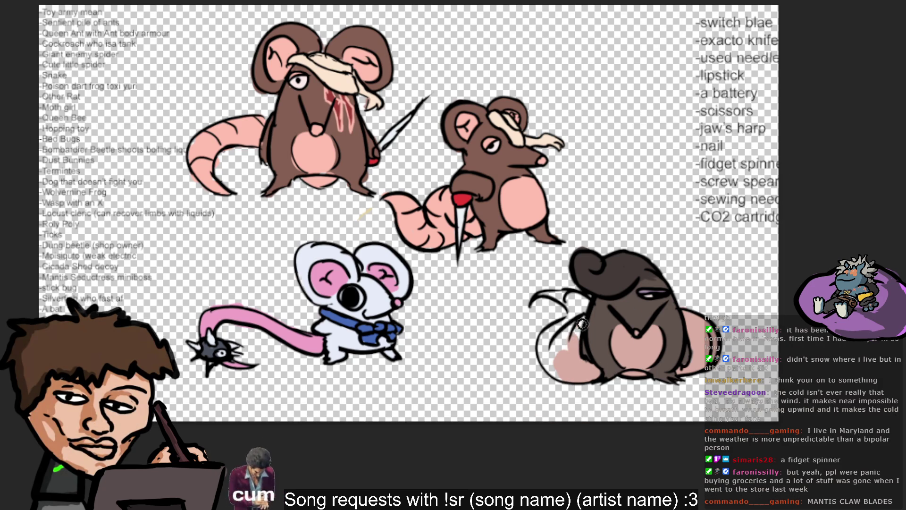
- Brush pink across the bottom-right rat's coiled tail until it is filled
drag(580, 317, 549, 353)
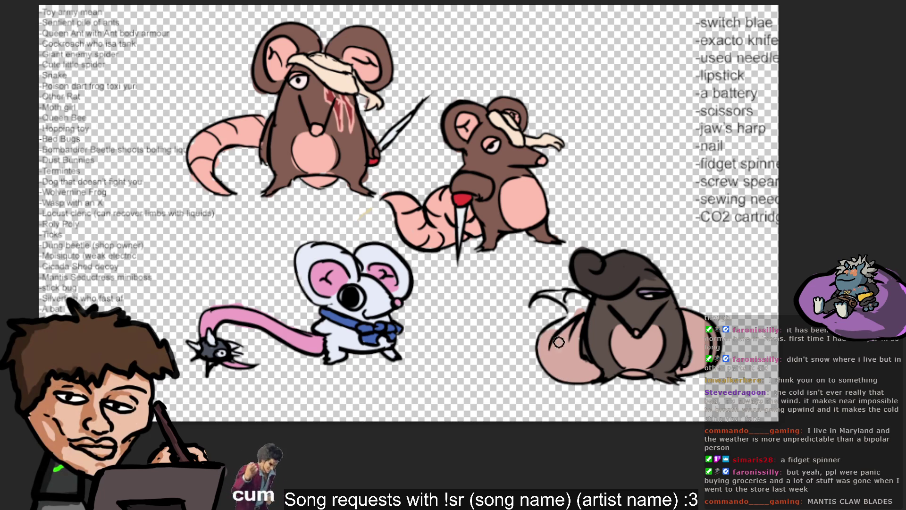
drag(548, 337, 583, 304)
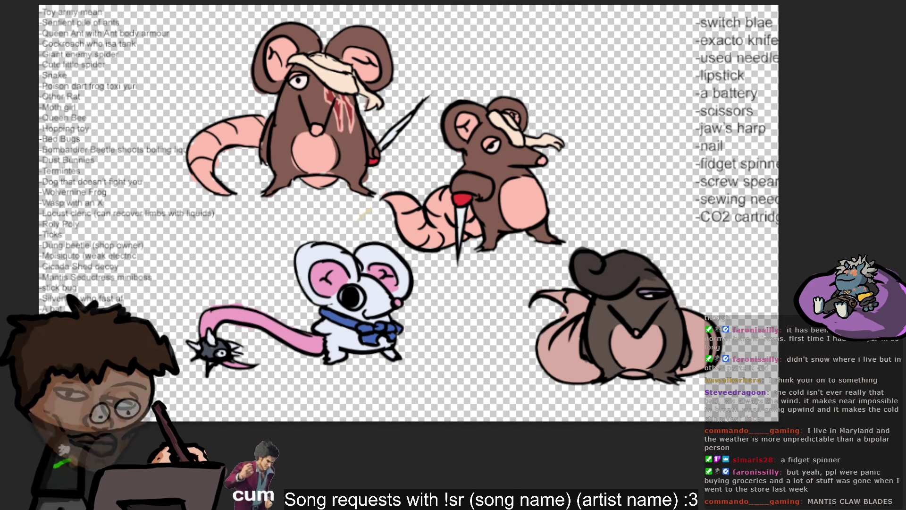
- Insert a '-mantis claw' line after '-nail', trimming the extra trailing letter before committing
click(762, 145)
key(Return)
text(-m)
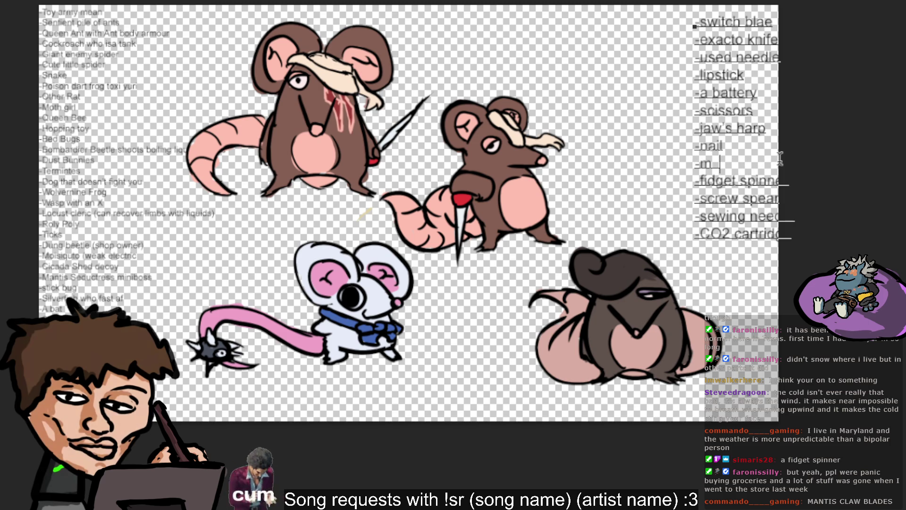
text(ants)
text(s claws)
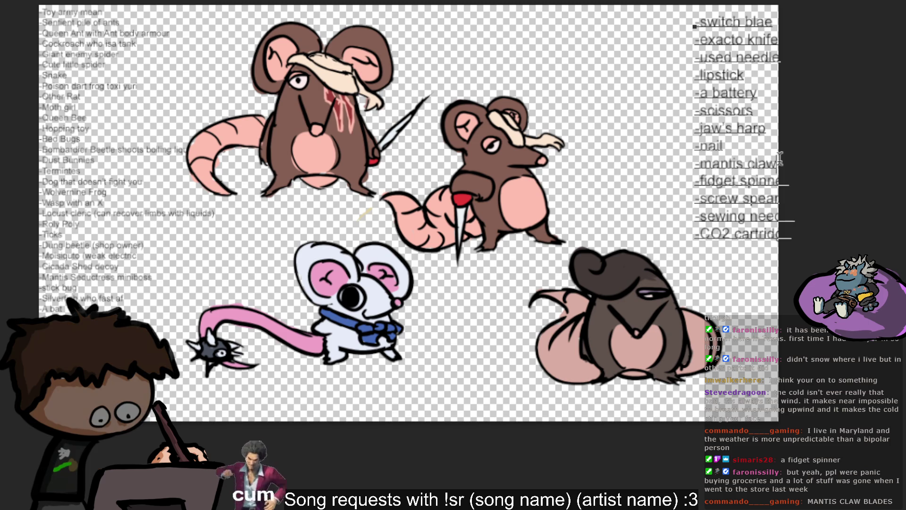
key(BackSpace)
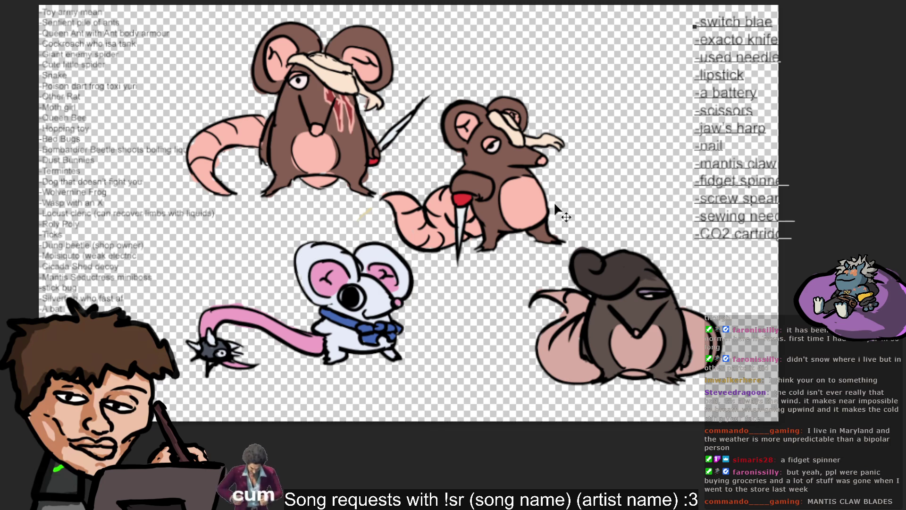
key(Escape)
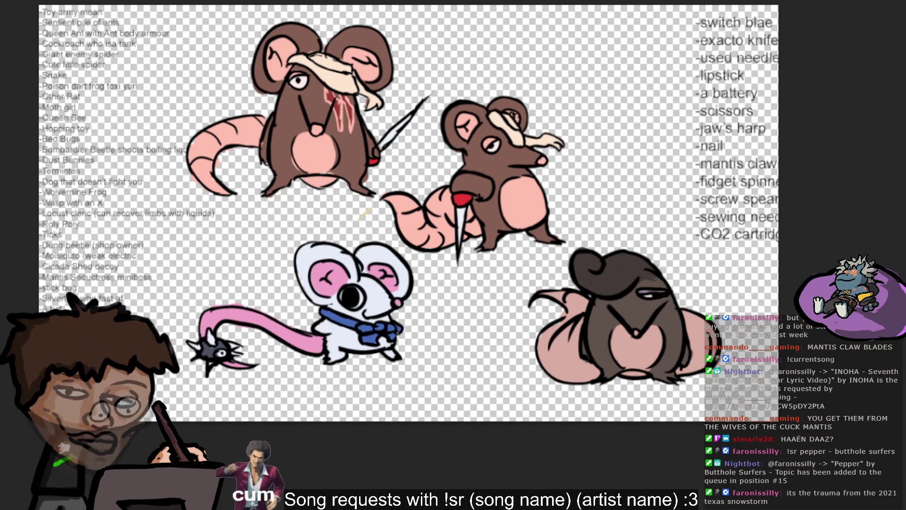
- Move the grey rat sketch onto the white mouse at lower left and delete the mouse
drag(619, 321, 642, 193)
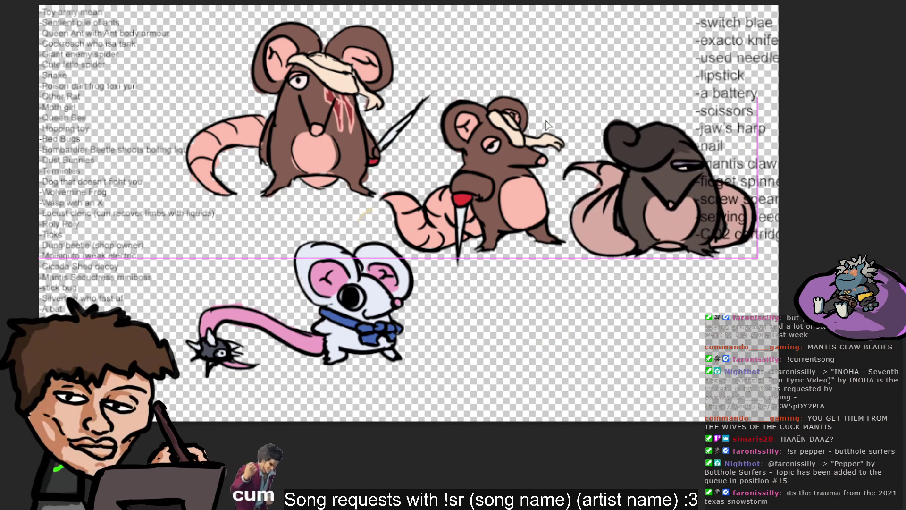
mouse_move(776, 322)
mouse_down()
mouse_move(751, 238)
mouse_move(716, 290)
mouse_move(585, 372)
mouse_up()
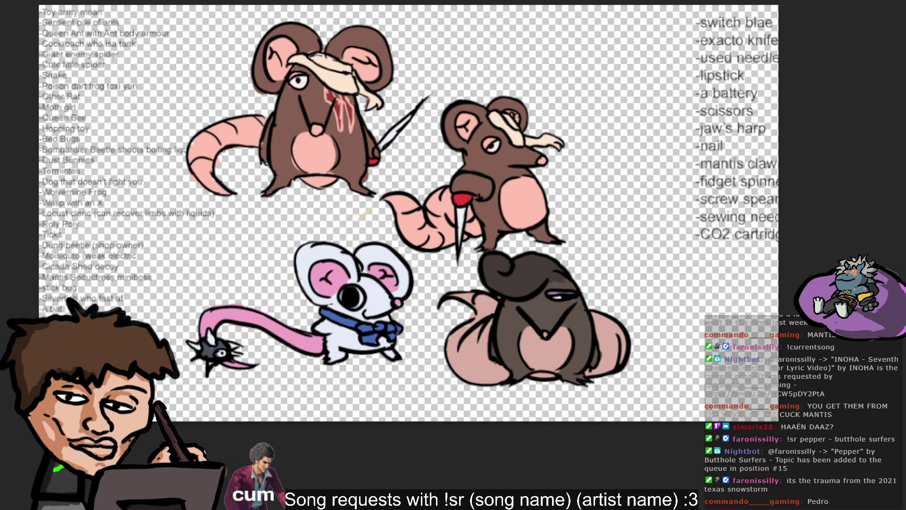
mouse_move(569, 298)
mouse_down()
mouse_move(685, 165)
mouse_move(703, 187)
mouse_move(675, 139)
mouse_up()
mouse_move(531, 312)
mouse_down()
mouse_move(449, 410)
mouse_move(418, 400)
mouse_up()
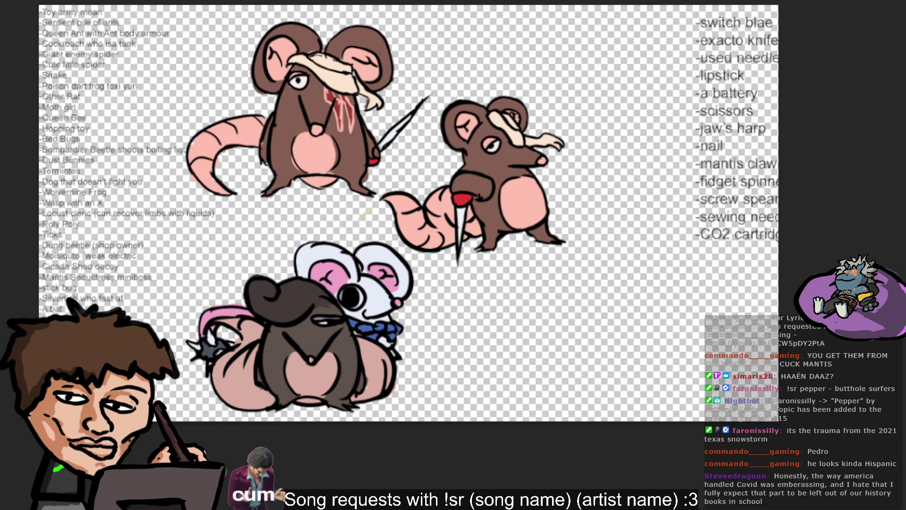
key(Delete)
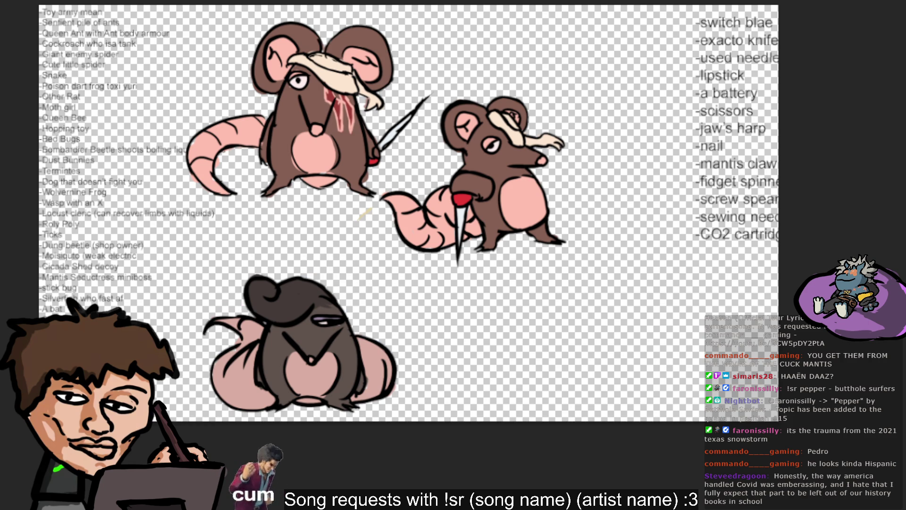
- Move the knife-holding rat into the bottom row and sample a colour from the top rat
mouse_move(611, 118)
mouse_down()
mouse_move(523, 175)
mouse_move(584, 293)
mouse_move(639, 285)
mouse_up()
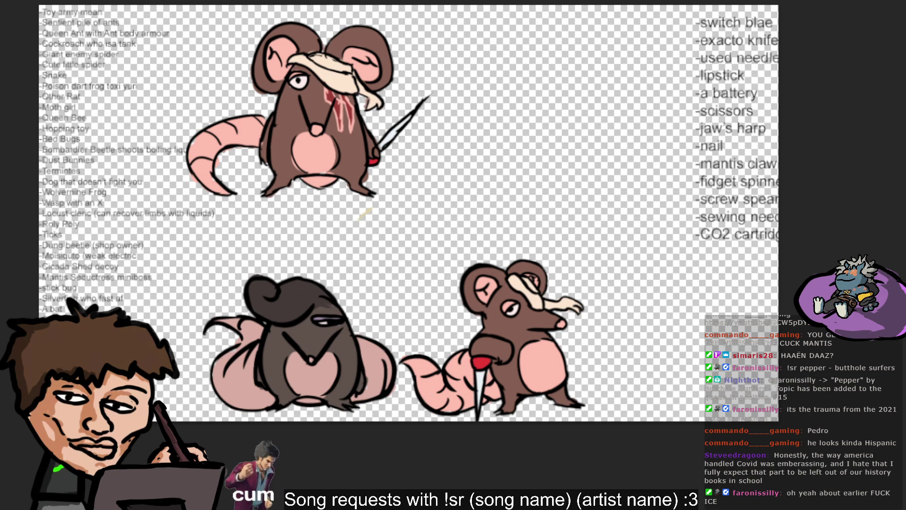
alt+click(310, 122)
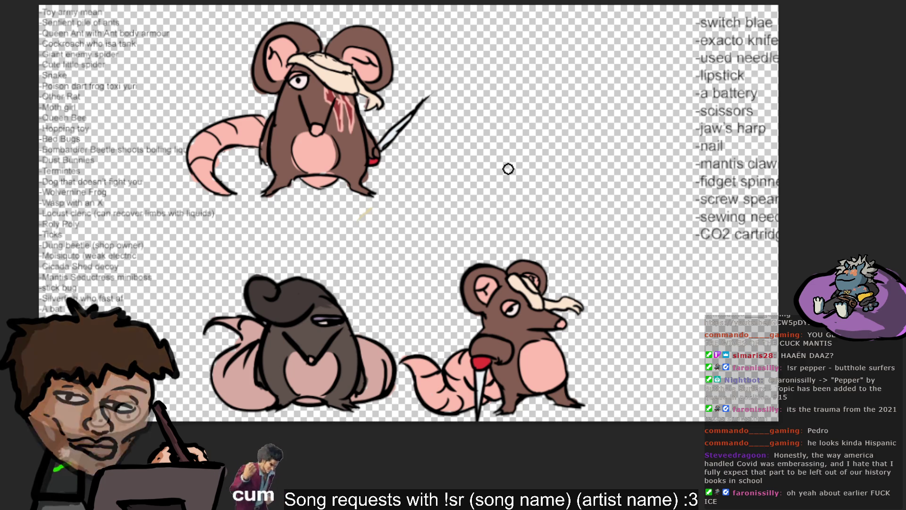
- Try out and undo several head arcs for the new rat at top right
drag(512, 166, 524, 97)
key(ctrl+z)
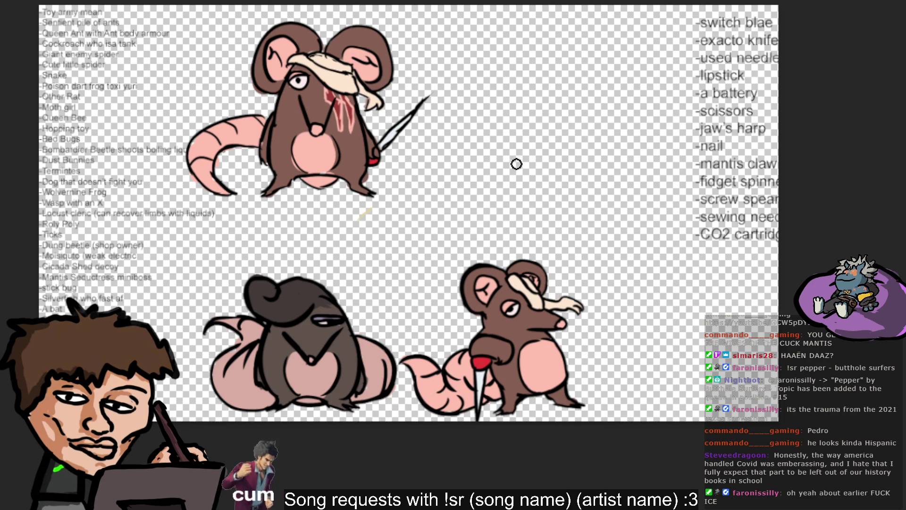
drag(502, 177, 519, 96)
key(ctrl+z)
drag(489, 163, 510, 81)
key(ctrl+z)
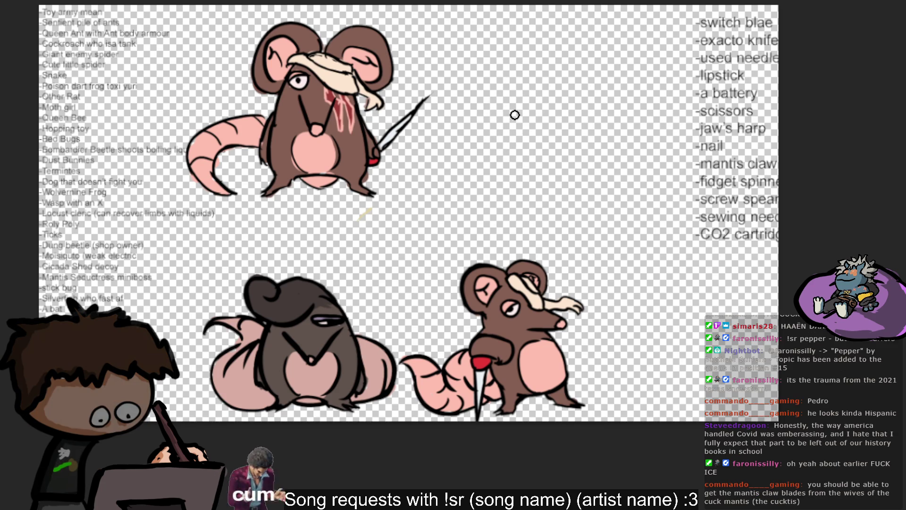
drag(509, 178, 524, 92)
key(ctrl+z)
mouse_move(503, 175)
mouse_down()
mouse_move(506, 85)
mouse_move(517, 71)
mouse_up()
key(ctrl+z)
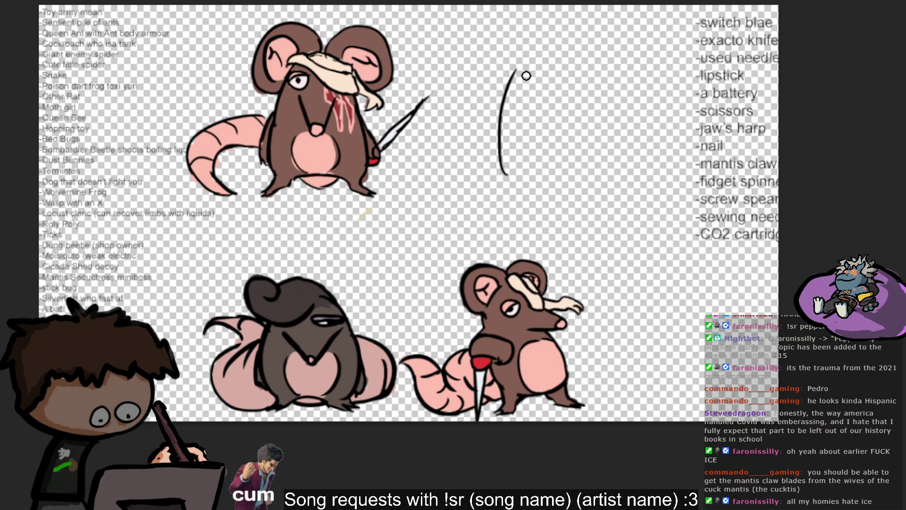
key(ctrl+z)
- Sketch the head's diagonal stroke, the snout line and the round nose at its tip
drag(514, 103, 528, 83)
key(ctrl+z)
drag(508, 126, 530, 85)
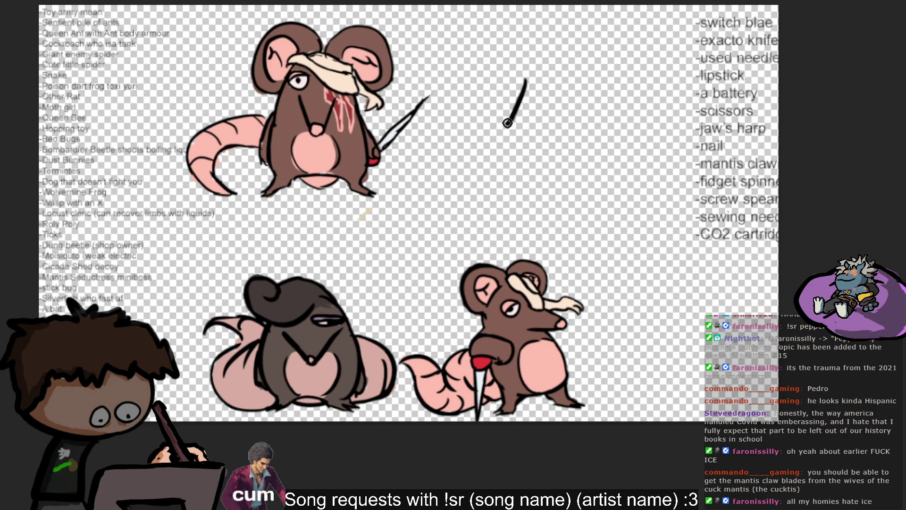
key(ctrl+z)
mouse_move(505, 134)
mouse_down()
mouse_move(532, 83)
mouse_move(506, 124)
mouse_up()
key(ctrl+z)
key(ctrl+z)
mouse_move(528, 84)
mouse_down()
mouse_move(521, 119)
mouse_move(531, 118)
mouse_up()
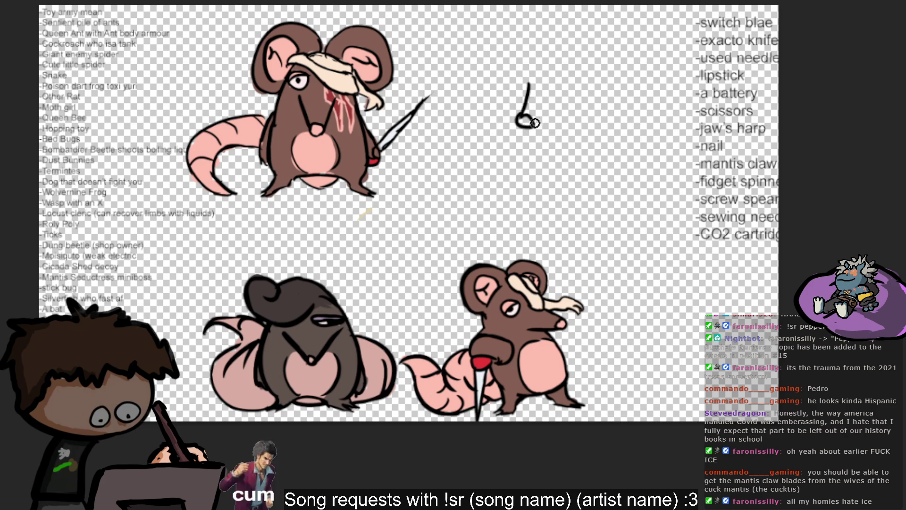
key(ctrl+z)
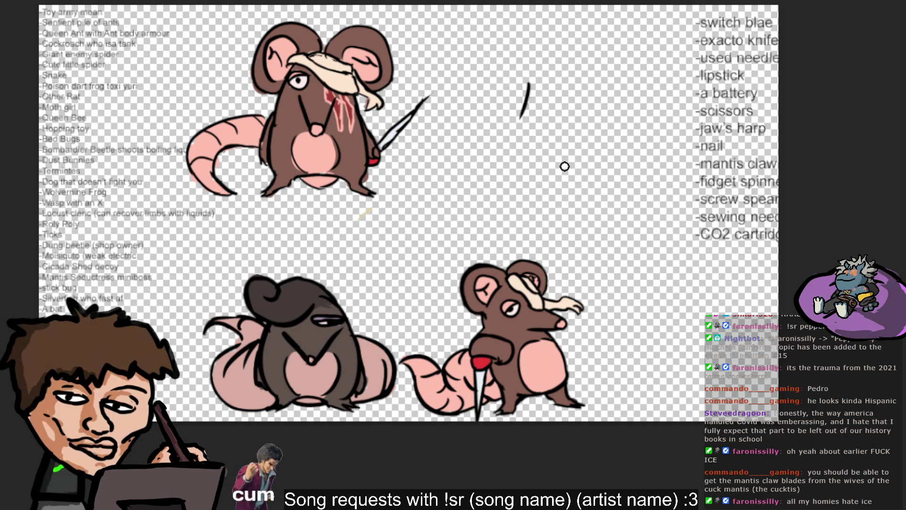
mouse_move(522, 116)
mouse_down()
mouse_move(538, 113)
mouse_move(531, 116)
mouse_up()
key(ctrl+z)
key(ctrl+z)
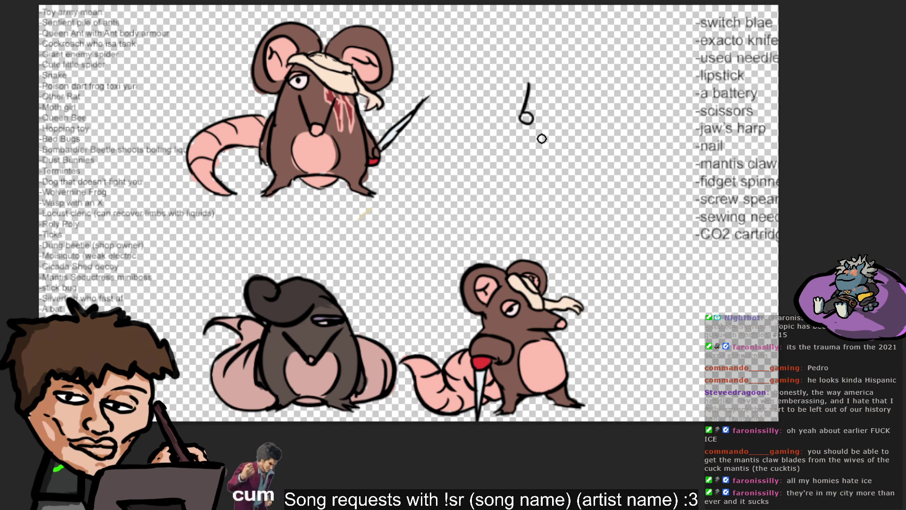
- Draw the jaw line and the head curve arcing right from the nose
drag(525, 118, 567, 106)
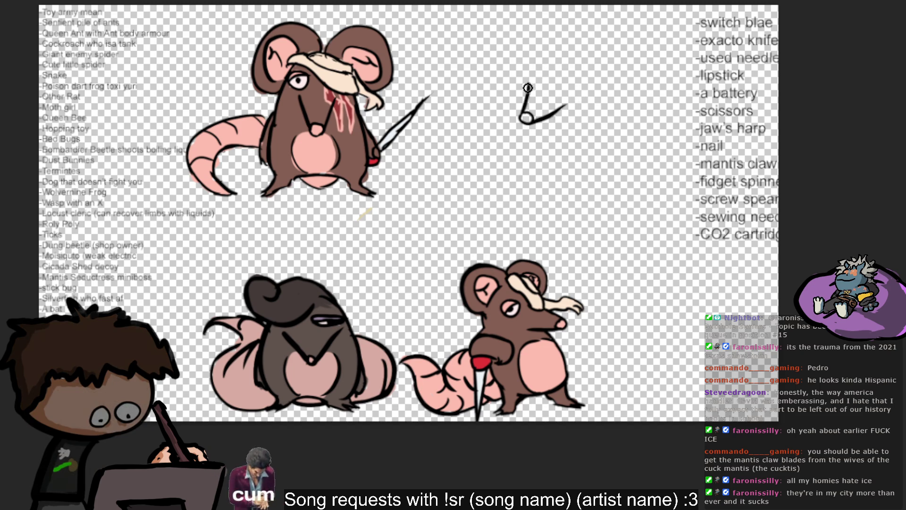
drag(531, 86, 564, 56)
drag(529, 87, 585, 76)
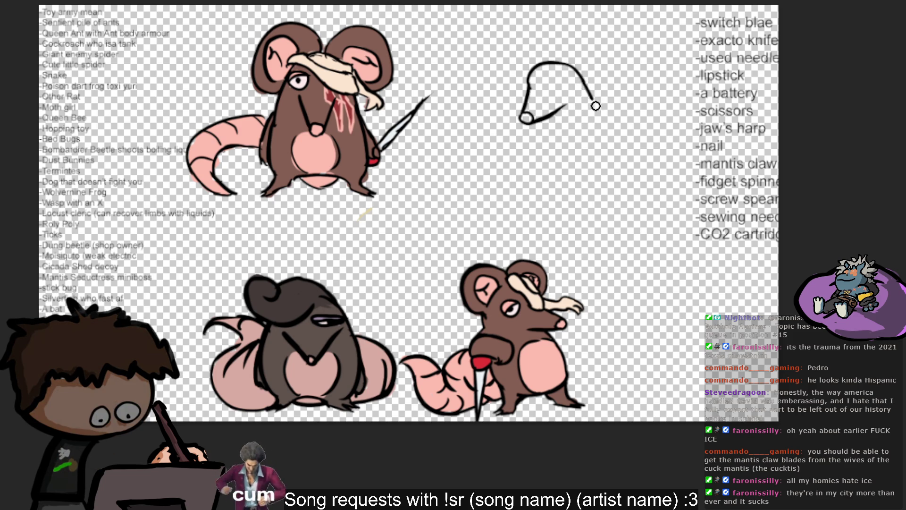
key(ctrl+z)
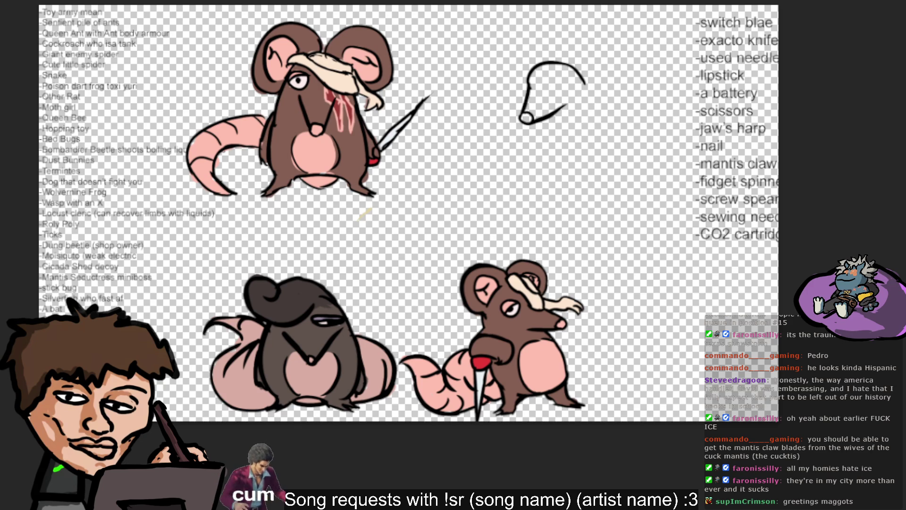
key(ctrl+t)
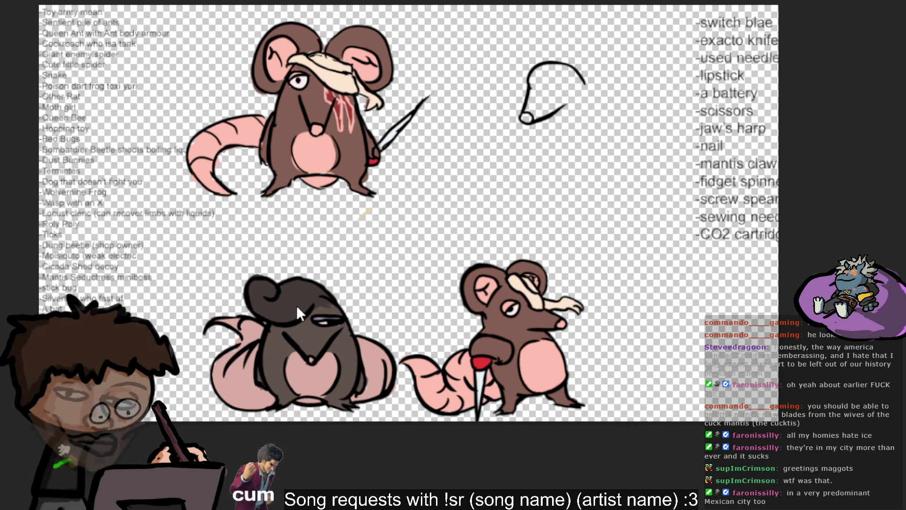
- Shrink the character list slightly with Free Transform and commit the resize
key(ctrl+t)
drag(224, 219, 215, 202)
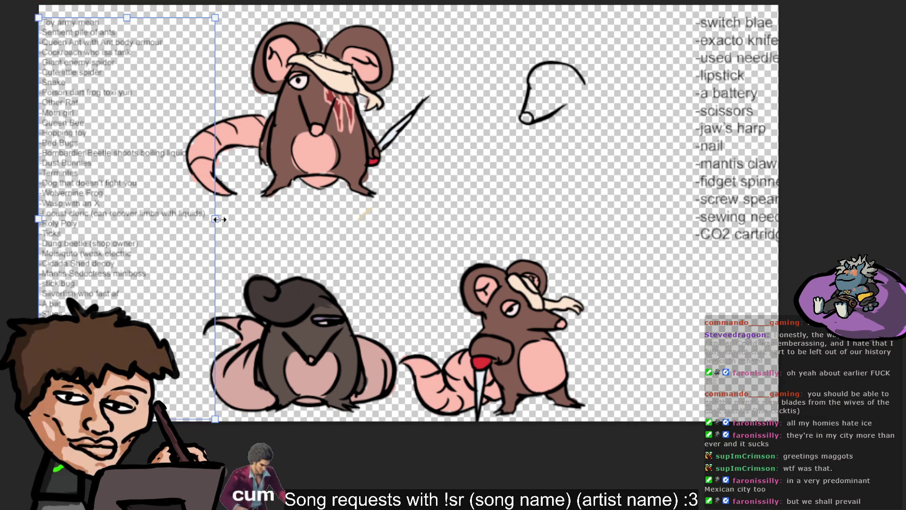
key(Return)
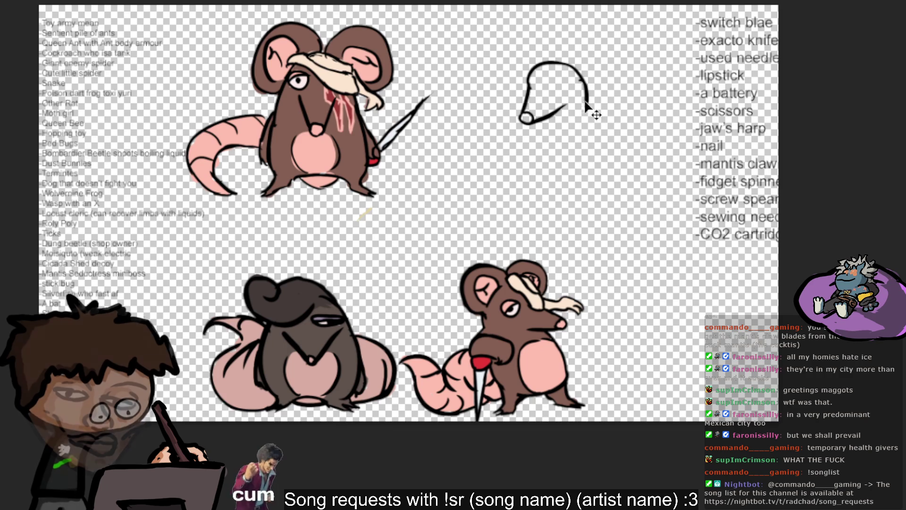
- Draw the straight neck line down from the back of the new rat's head
drag(585, 84, 591, 104)
key(ctrl+z)
drag(585, 85, 605, 116)
key(ctrl+z)
mouse_move(585, 85)
mouse_down()
mouse_move(627, 120)
mouse_move(588, 177)
mouse_up()
key(ctrl+z)
key(ctrl+z)
key(ctrl+z)
drag(592, 113, 613, 157)
key(ctrl+z)
drag(592, 113, 613, 157)
key(ctrl+z)
key(ctrl+z)
drag(593, 112, 615, 162)
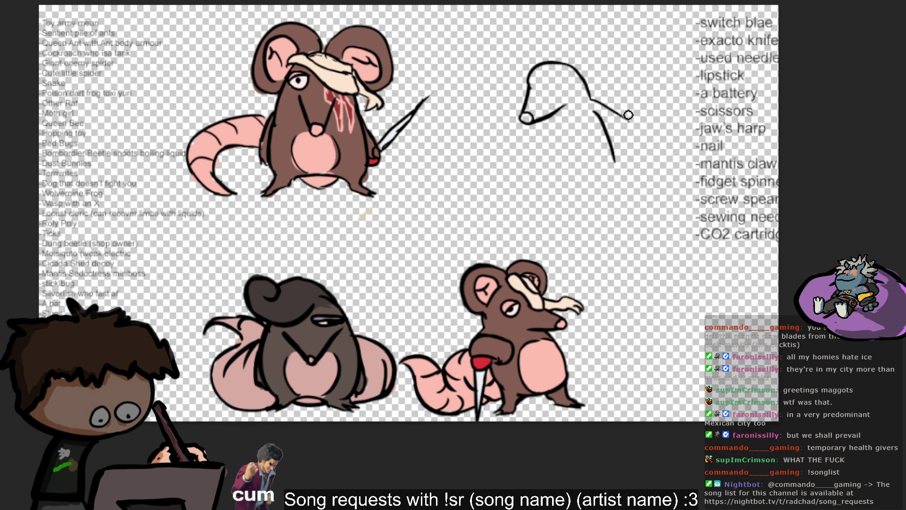
- Sketch the flattened upper curve of the looped blade beside the head
drag(622, 119, 665, 80)
key(ctrl+z)
drag(622, 119, 660, 95)
key(ctrl+z)
drag(622, 119, 669, 99)
key(ctrl+z)
mouse_move(621, 118)
mouse_down()
mouse_move(672, 134)
mouse_move(639, 141)
mouse_move(621, 124)
mouse_up()
key(ctrl+z)
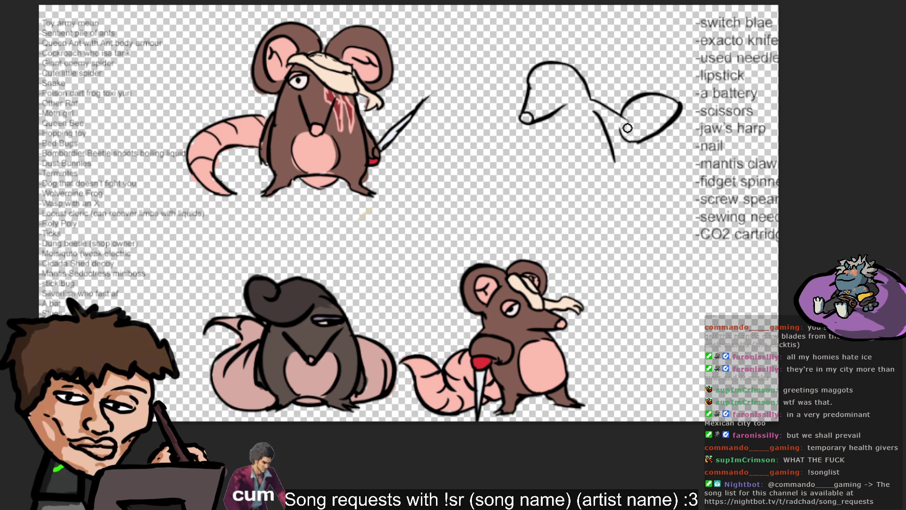
drag(632, 125, 646, 138)
key(ctrl+z)
key(ctrl+z)
key(ctrl+z)
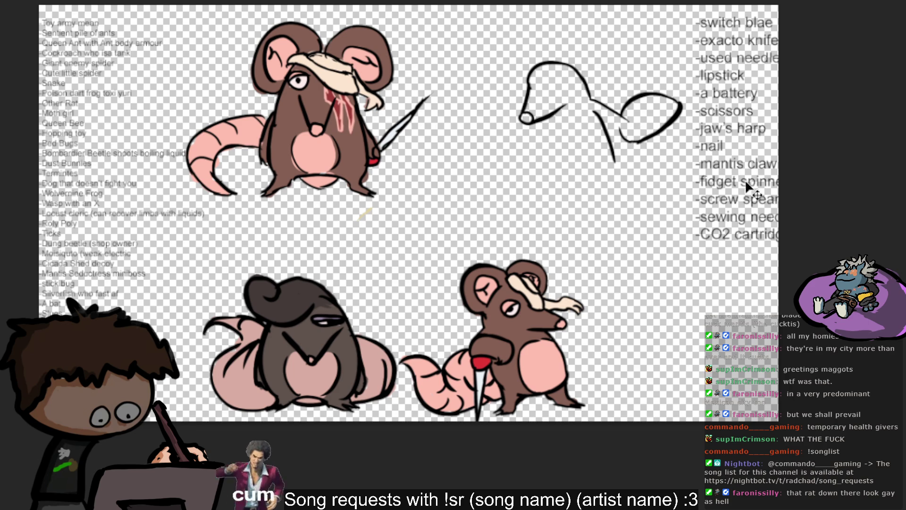
key(ctrl+z)
key(ctrl+z)
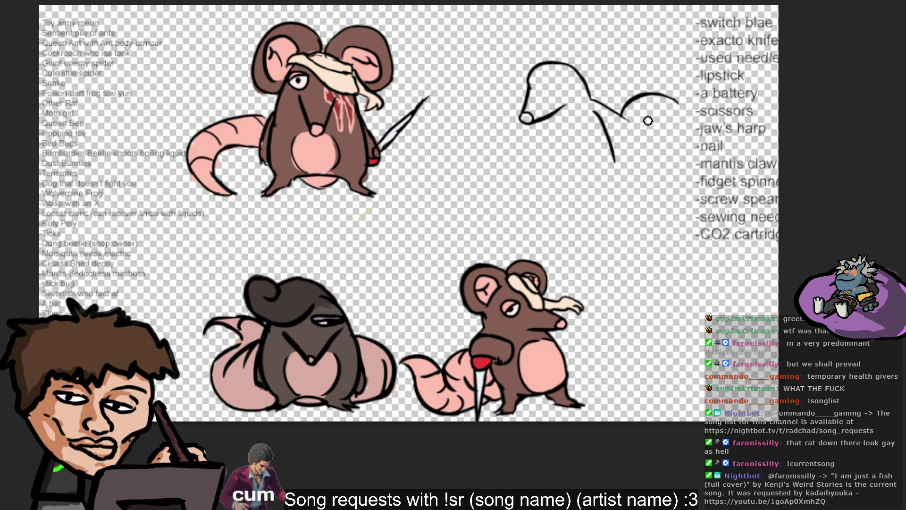
- Finish the looped blade with its inner curve, thick lower hook and closed left end
drag(669, 96, 634, 126)
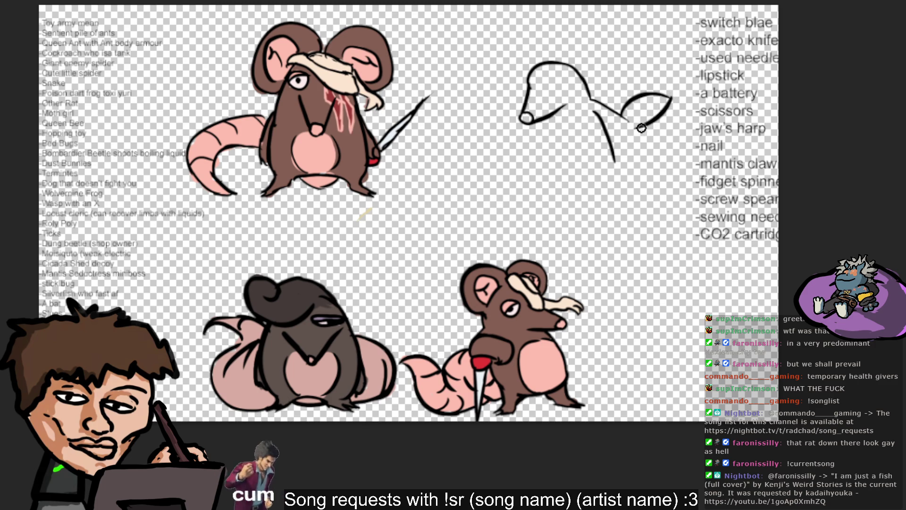
key(ctrl+z)
drag(670, 96, 639, 125)
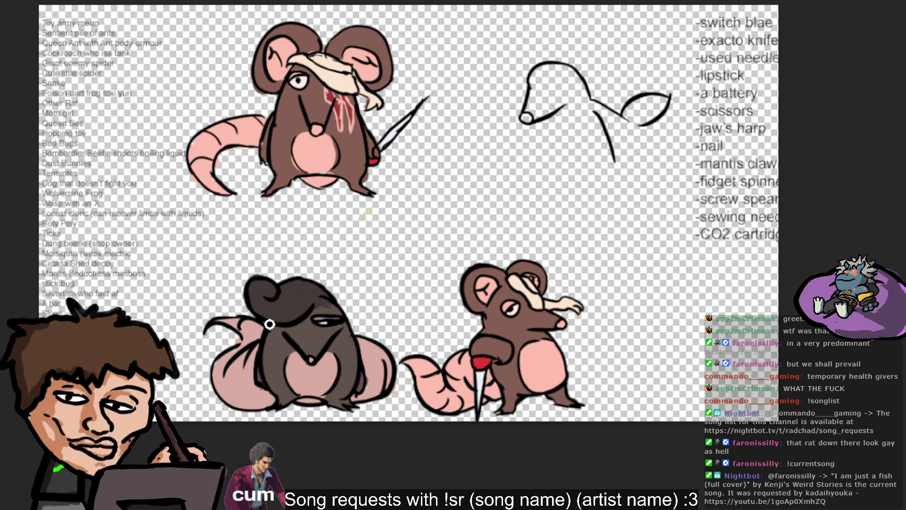
key(ctrl+z)
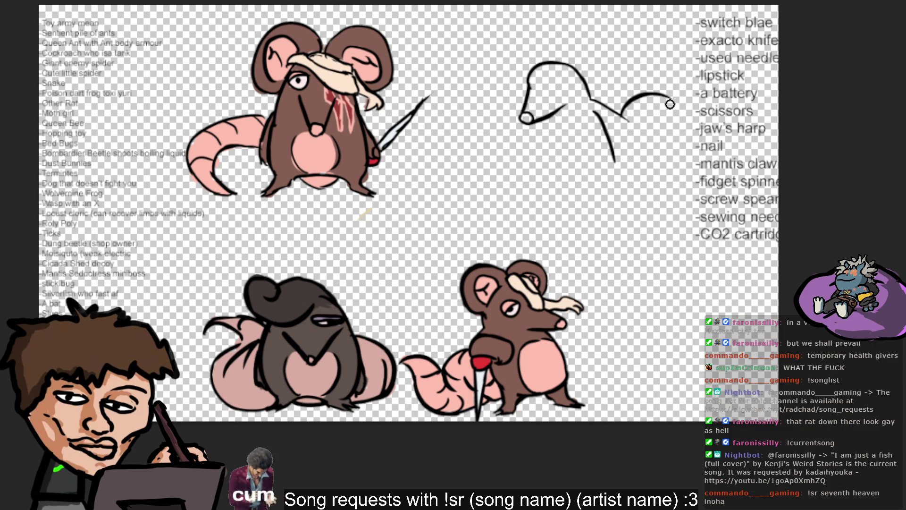
drag(670, 97, 645, 128)
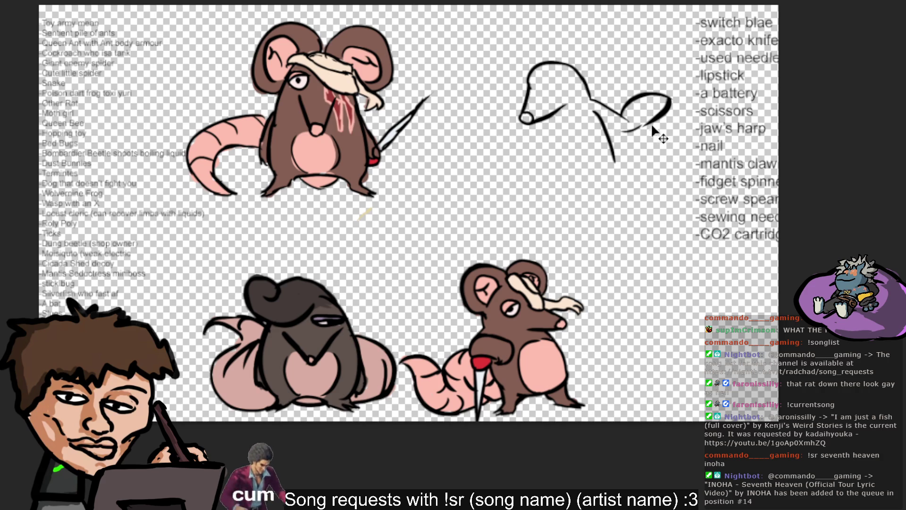
drag(628, 129, 629, 119)
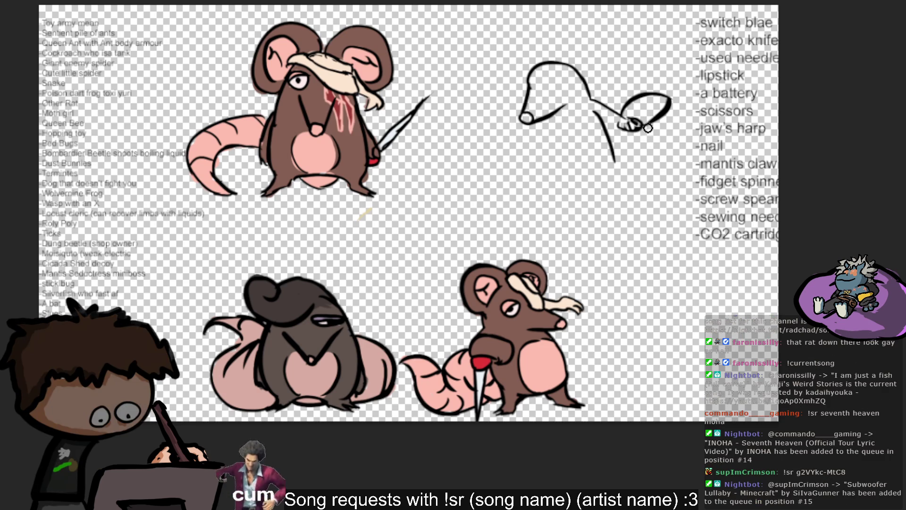
drag(644, 116, 633, 122)
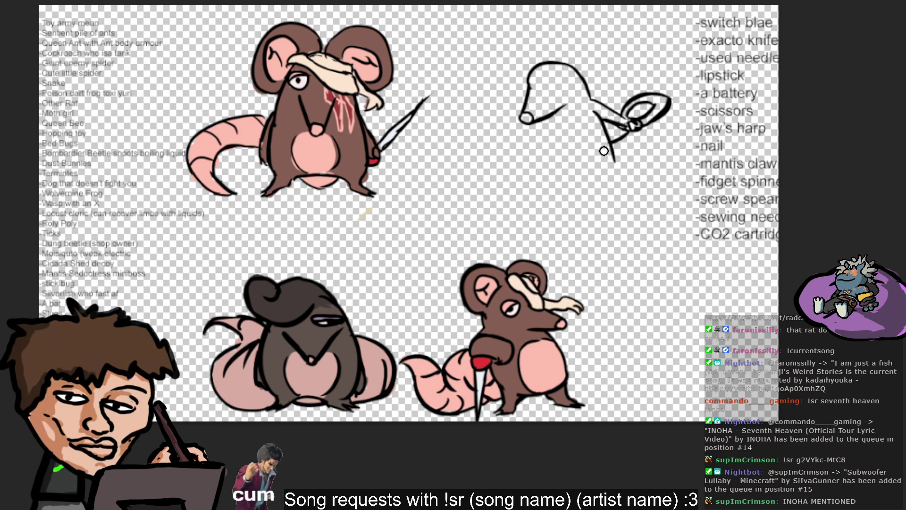
- Draw the arm reaching toward the loop and the curved front of the body
drag(629, 131, 607, 141)
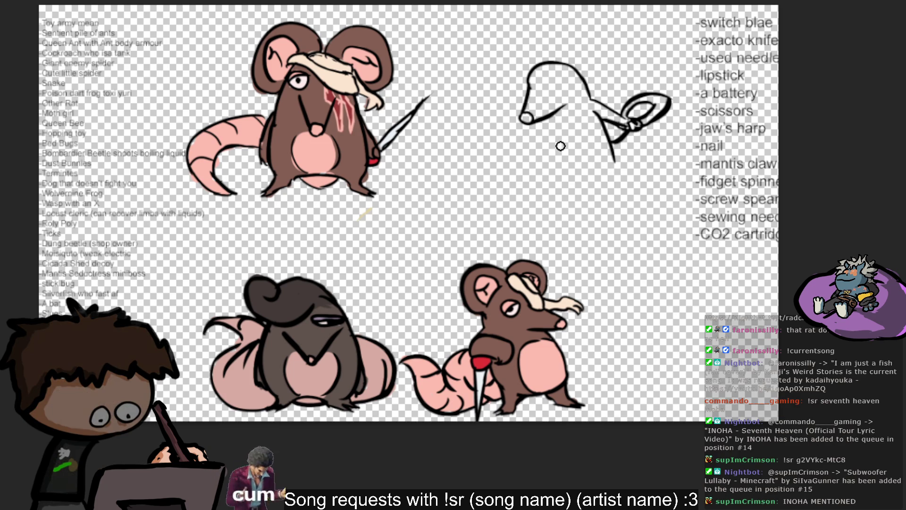
drag(533, 125, 564, 182)
key(ctrl+z)
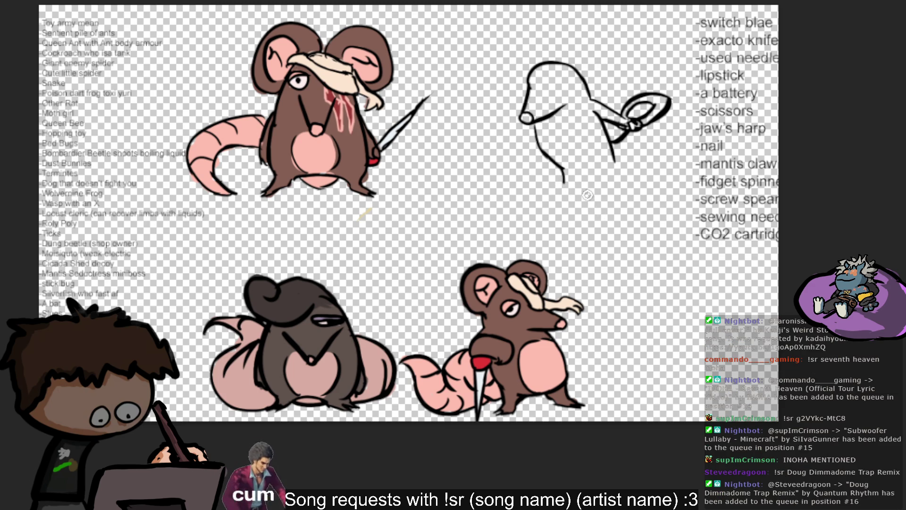
- Redraw the front body line below the head down to the bottom
key(ctrl+z)
key(ctrl+z)
drag(536, 121, 542, 158)
key(ctrl+z)
key(ctrl+z)
mouse_move(535, 123)
mouse_down()
mouse_move(538, 156)
mouse_move(587, 188)
mouse_up()
key(ctrl+z)
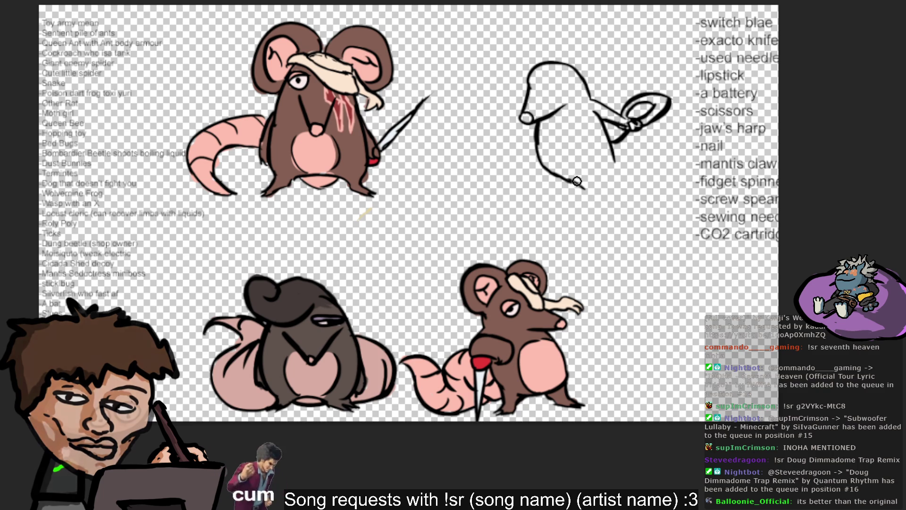
key(ctrl+z)
key(ctrl+z)
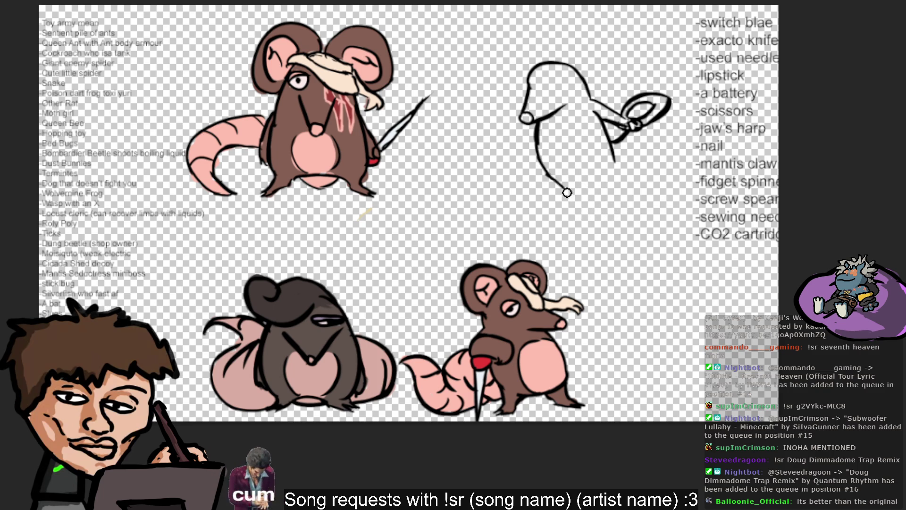
mouse_move(546, 169)
mouse_down()
mouse_move(585, 189)
mouse_move(538, 158)
mouse_up()
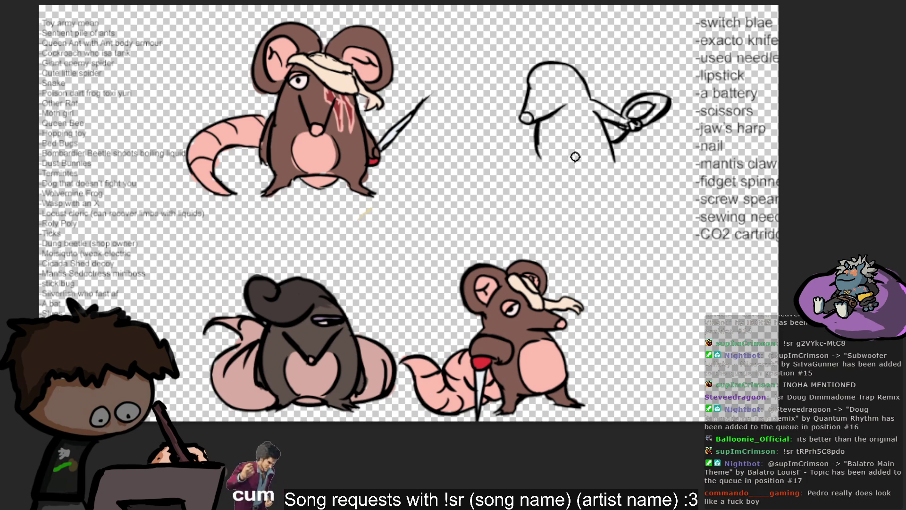
- Draw the rat's curving back, belly line, toes and left foot, plus a left arm
drag(580, 158, 609, 196)
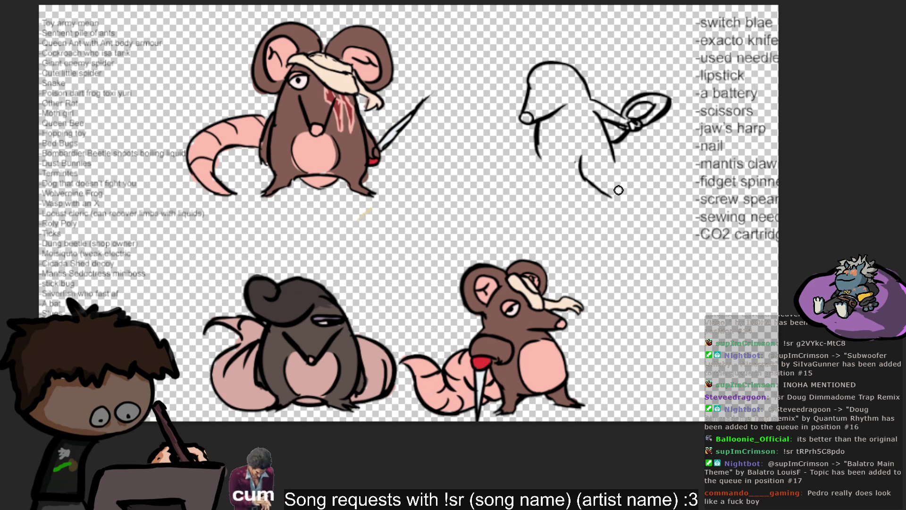
drag(614, 180, 622, 198)
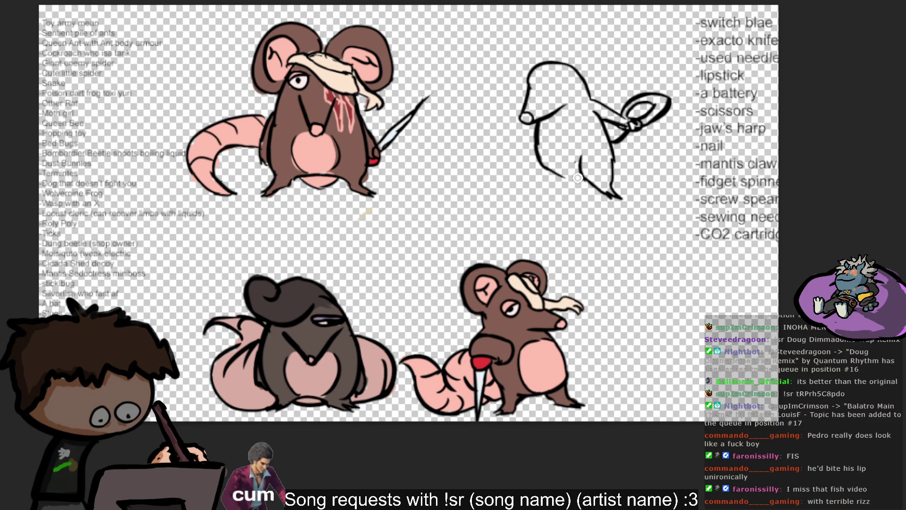
drag(585, 178, 547, 170)
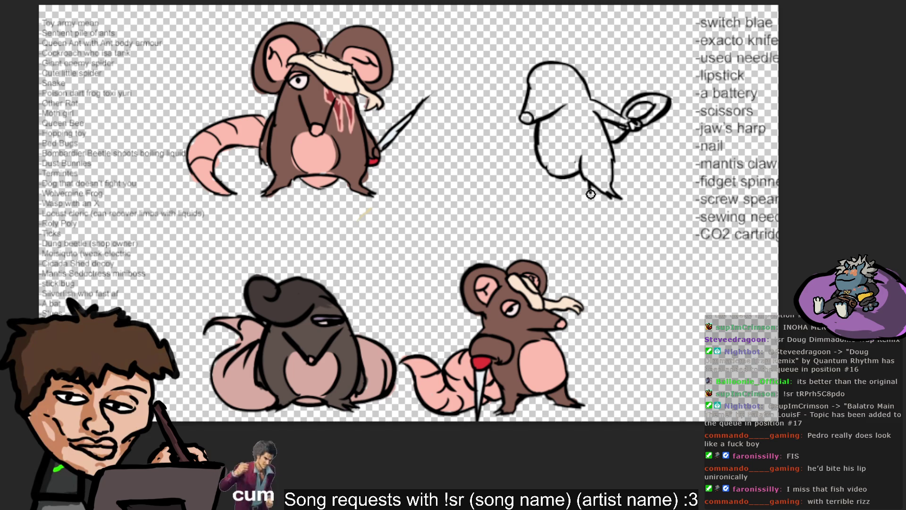
drag(594, 195, 625, 202)
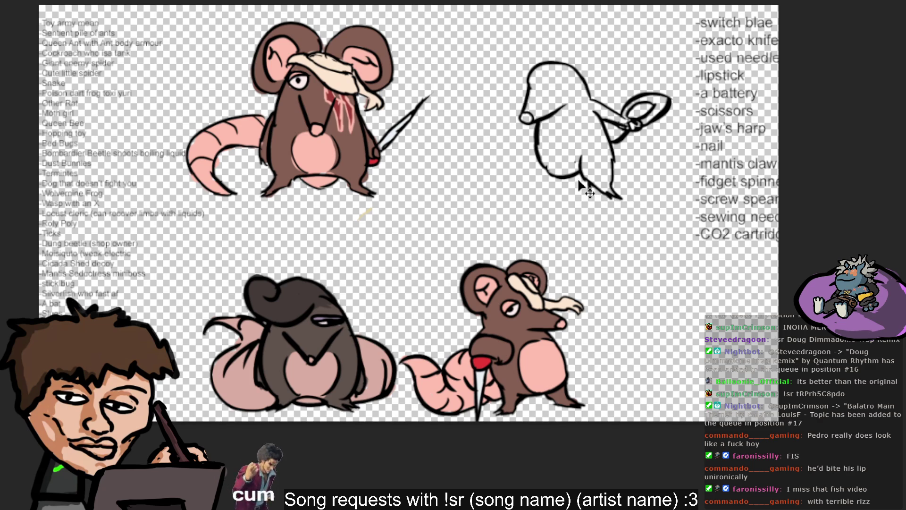
drag(576, 180, 585, 190)
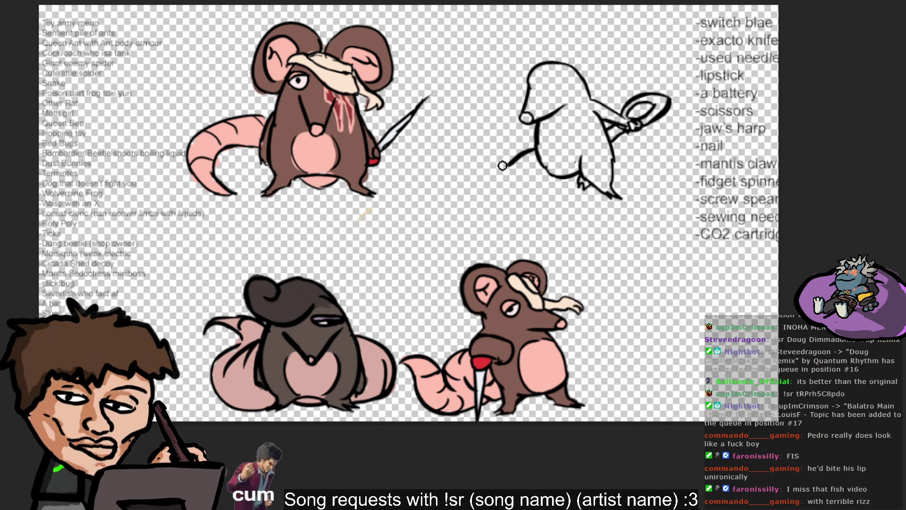
mouse_move(535, 151)
mouse_down()
mouse_move(497, 175)
mouse_move(542, 163)
mouse_move(514, 176)
mouse_move(548, 165)
mouse_move(587, 171)
mouse_up()
- Discard the trial arm strokes and lasso-select the looped blade sketch
key(ctrl+z)
key(ctrl+z)
key(ctrl+z)
mouse_move(538, 150)
mouse_down()
mouse_move(510, 182)
mouse_move(543, 166)
mouse_up()
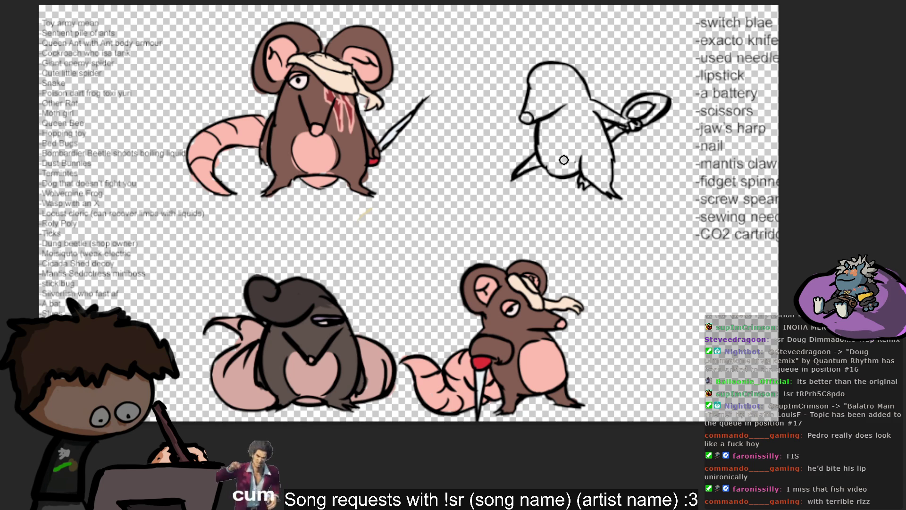
key(ctrl+z)
key(ctrl+z)
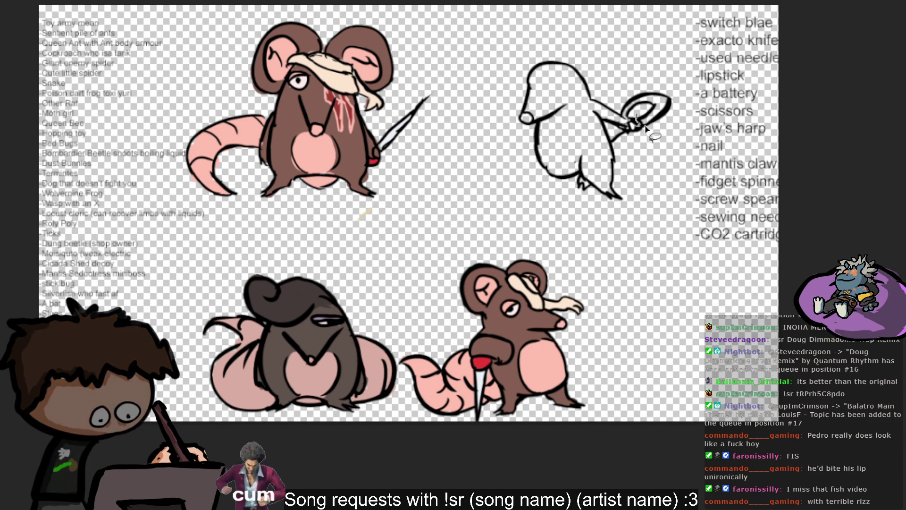
mouse_move(632, 142)
mouse_down()
mouse_move(623, 121)
mouse_move(633, 122)
mouse_up()
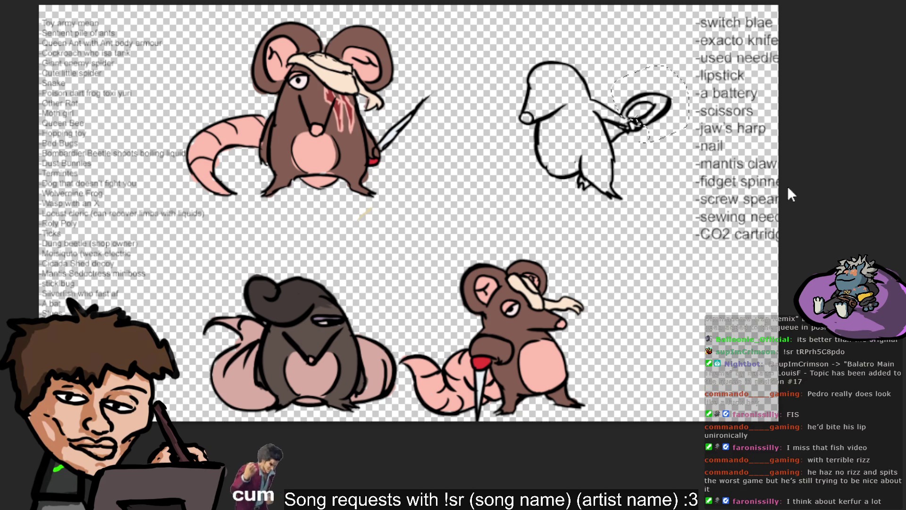
- Scale the selected looped blade up and rotate it clockwise with Free Transform
key(ctrl+t)
drag(652, 61, 652, 41)
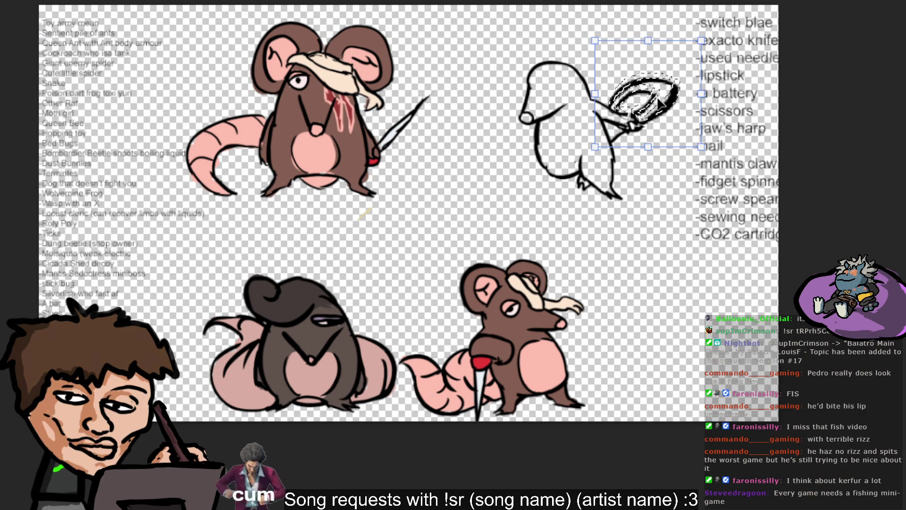
mouse_move(710, 40)
mouse_down()
mouse_move(754, 14)
mouse_move(645, 98)
mouse_up()
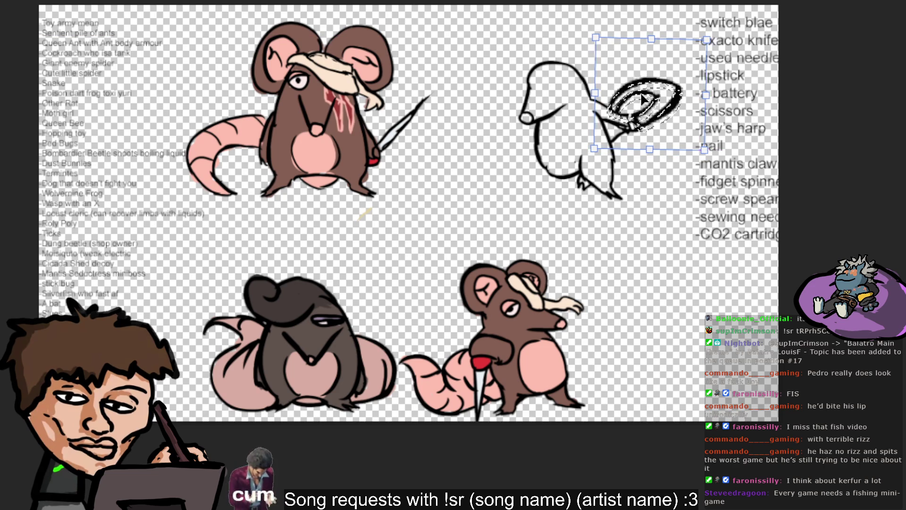
key(Return)
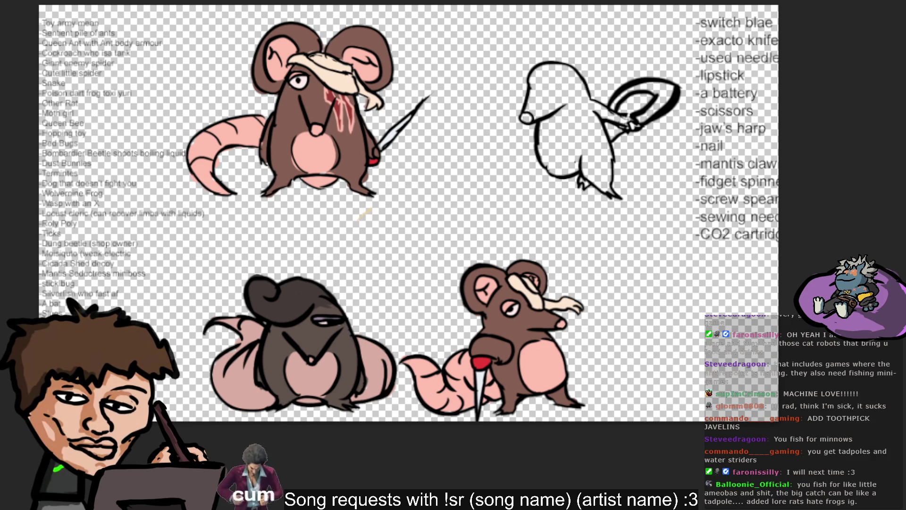
- Add '-toothpick jav' below '-nail' in the weapon list, and undo a stray stroke
click(757, 149)
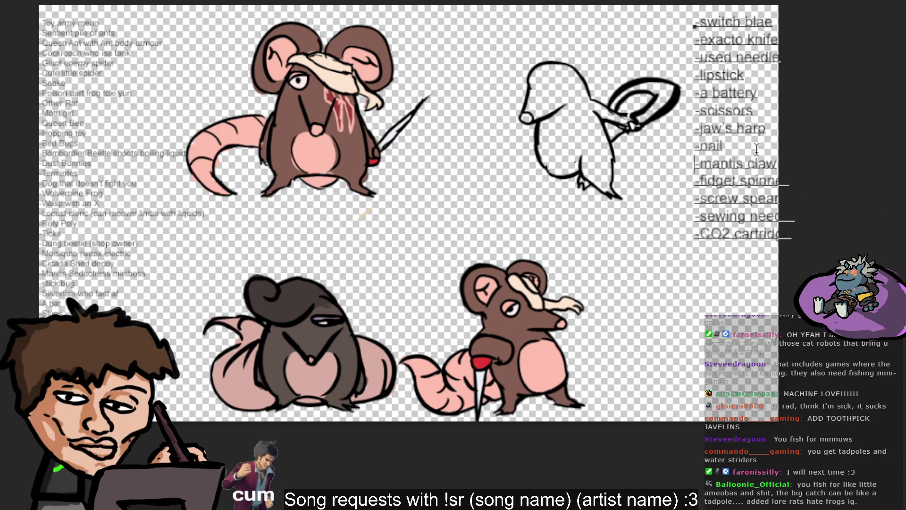
key(Return)
text(-toothpick)
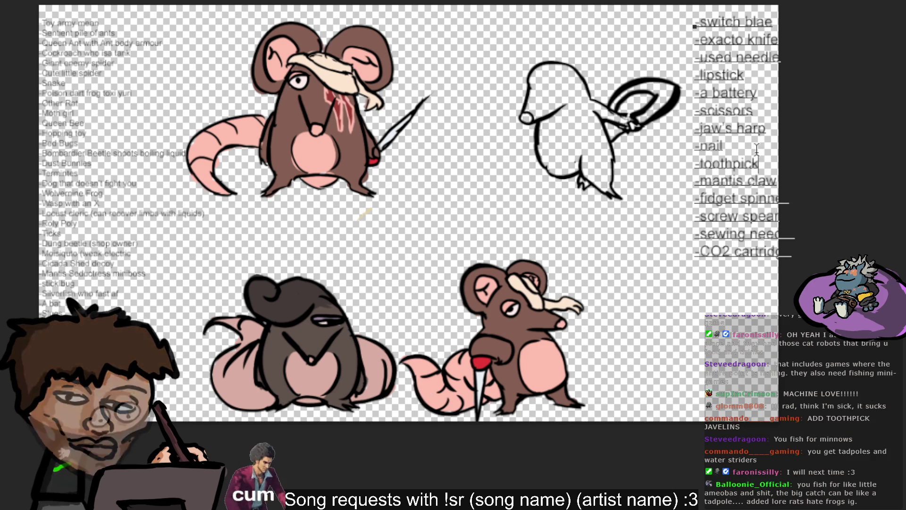
text( jav)
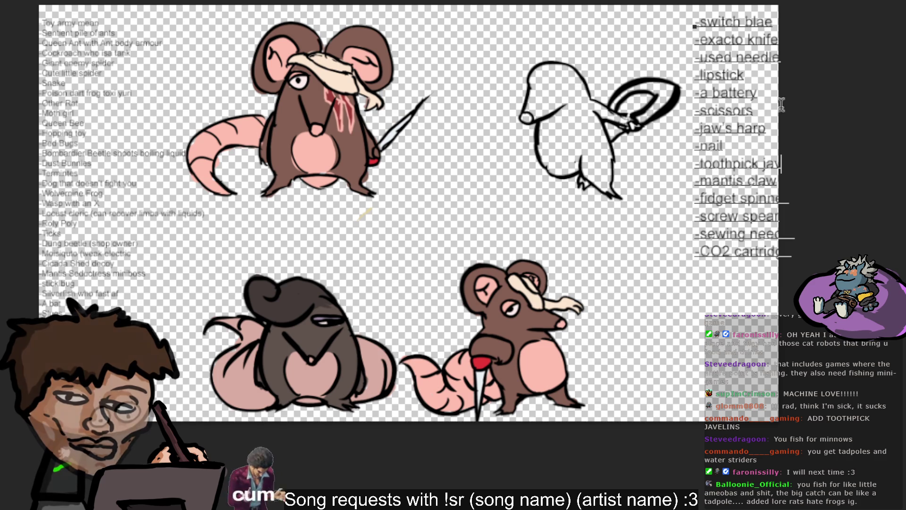
key(Escape)
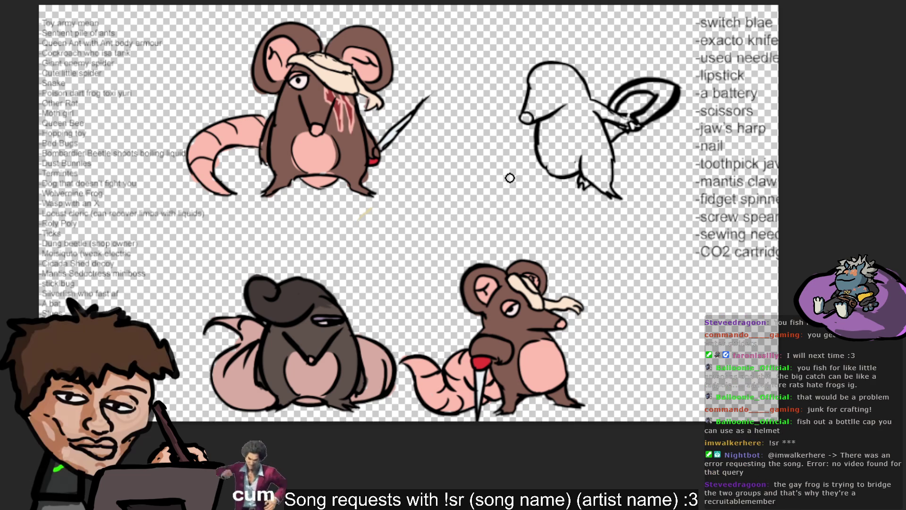
drag(527, 151, 501, 170)
key(ctrl+z)
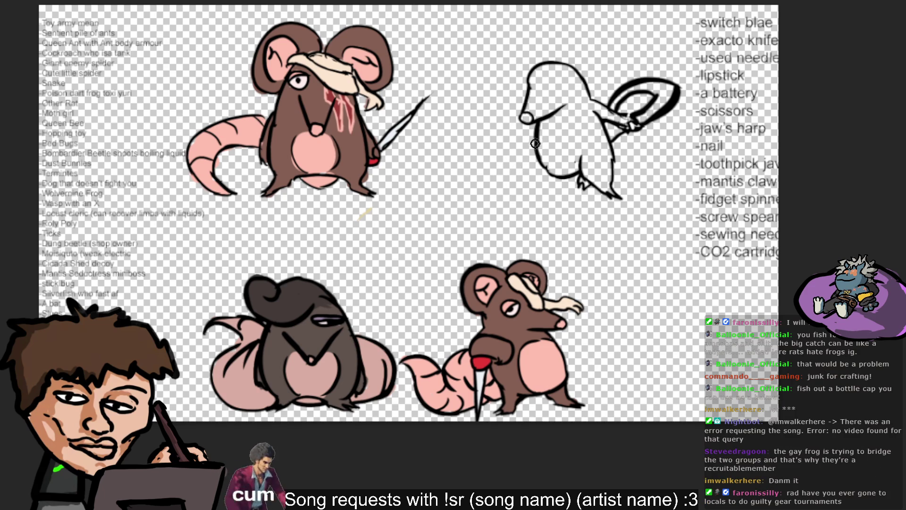
- Draw a pointed wedge-shaped left arm reaching down-left from the rat's body
drag(535, 141, 510, 176)
key(ctrl+z)
drag(538, 141, 519, 182)
key(ctrl+z)
mouse_move(535, 150)
mouse_down()
mouse_move(501, 180)
mouse_move(541, 165)
mouse_move(493, 191)
mouse_up()
key(ctrl+z)
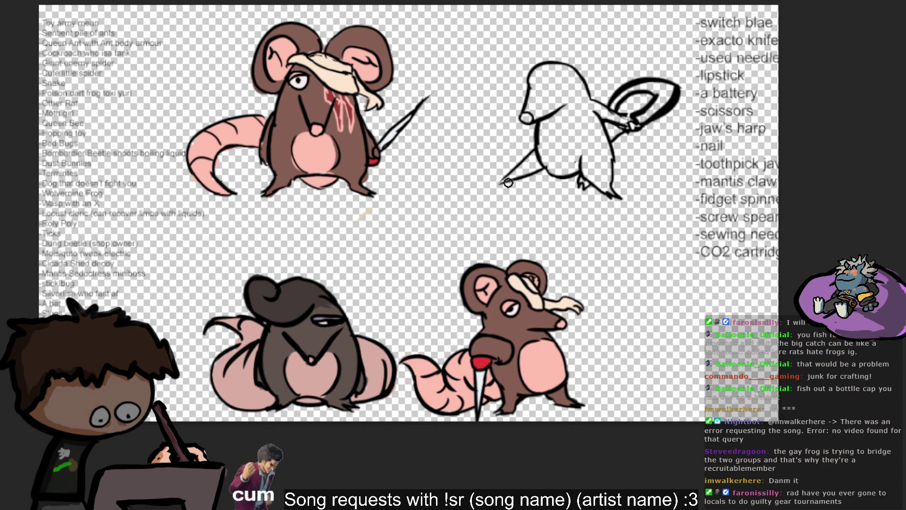
key(ctrl+z)
key(ctrl+z)
mouse_move(528, 153)
mouse_down()
mouse_move(491, 198)
mouse_move(542, 169)
mouse_up()
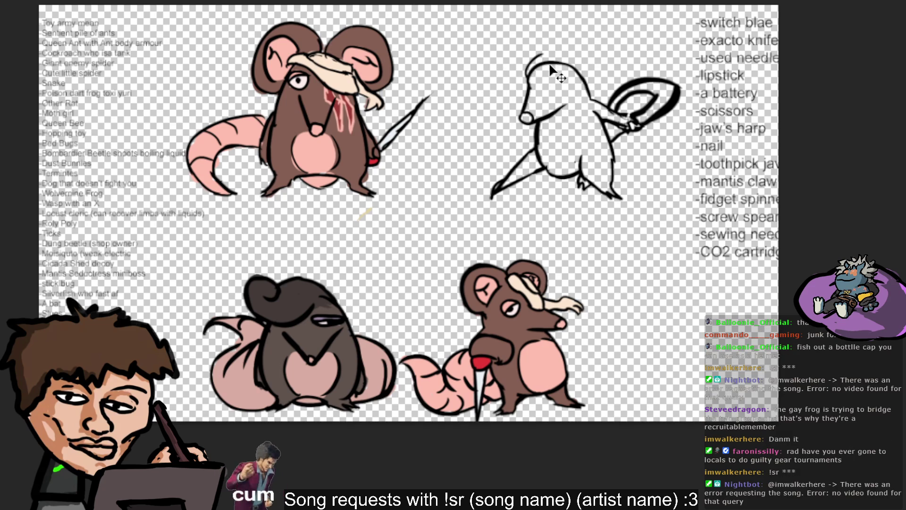
- Trace the head top, draw a cap line across it, and a line from eye to neck
drag(527, 79, 554, 59)
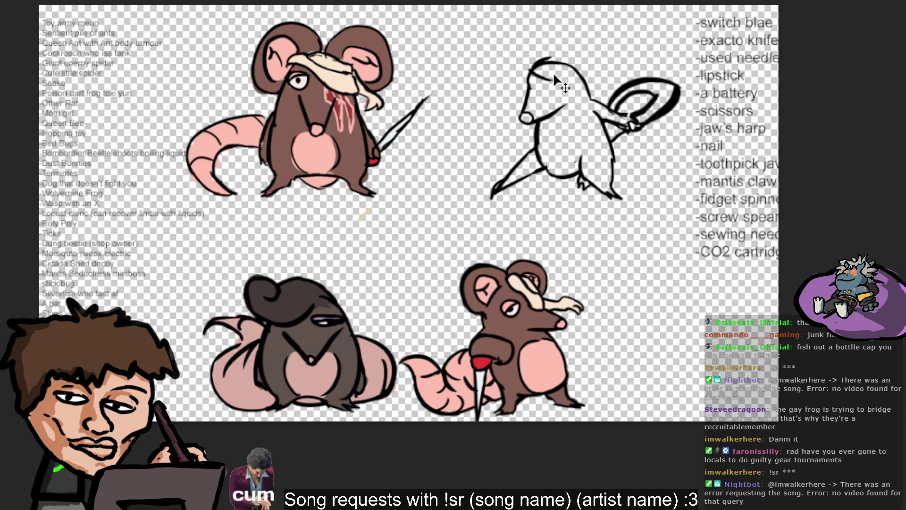
drag(536, 77, 584, 88)
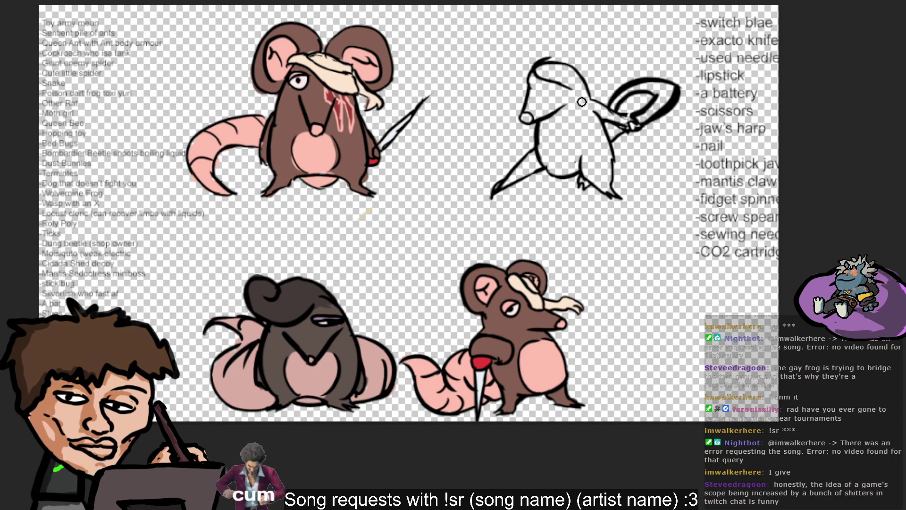
drag(595, 100, 567, 82)
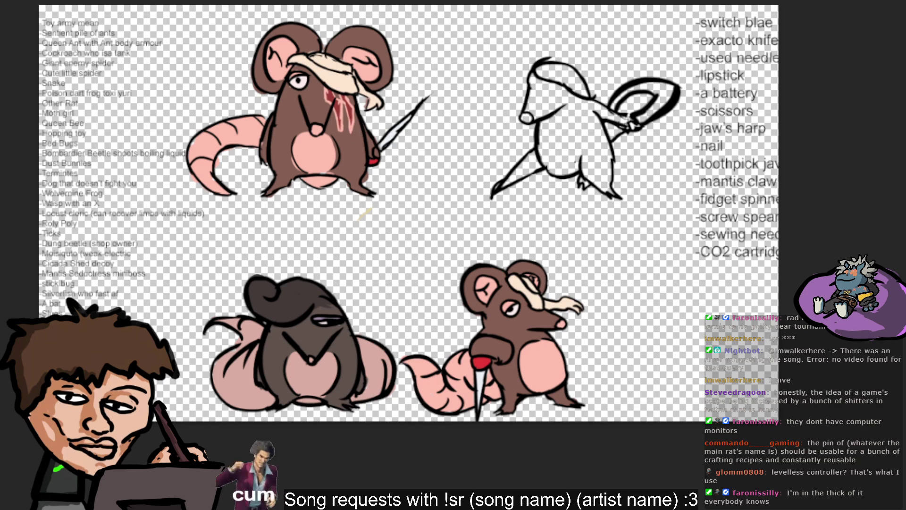
click(749, 150)
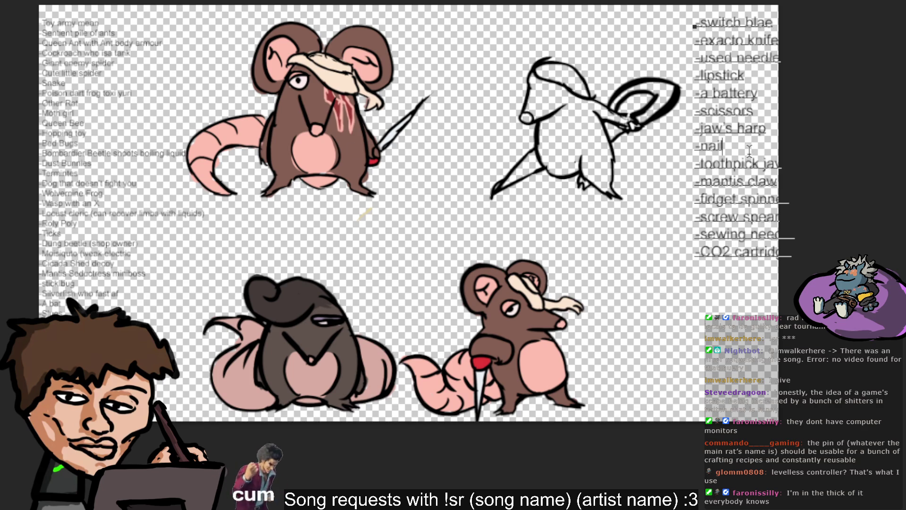
- Insert '-pin recraftab' as the weapon list's first entry, then draw a curve above the head
key(Return)
text(-)
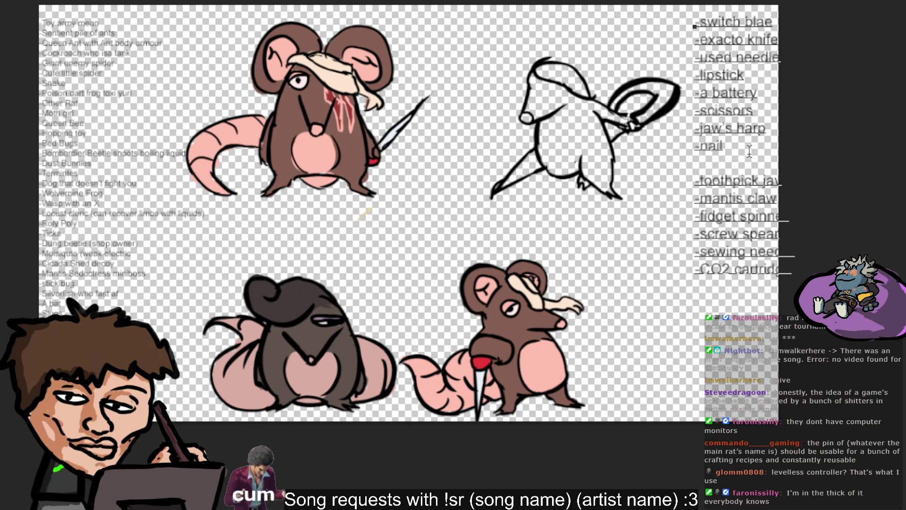
key(BackSpace)
click(697, 23)
key(Return)
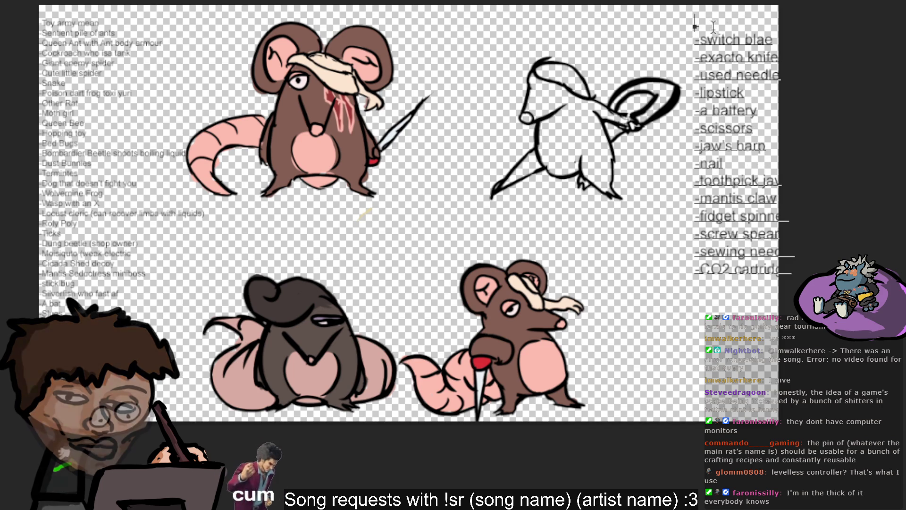
text(-pin recraftab)
key(Escape)
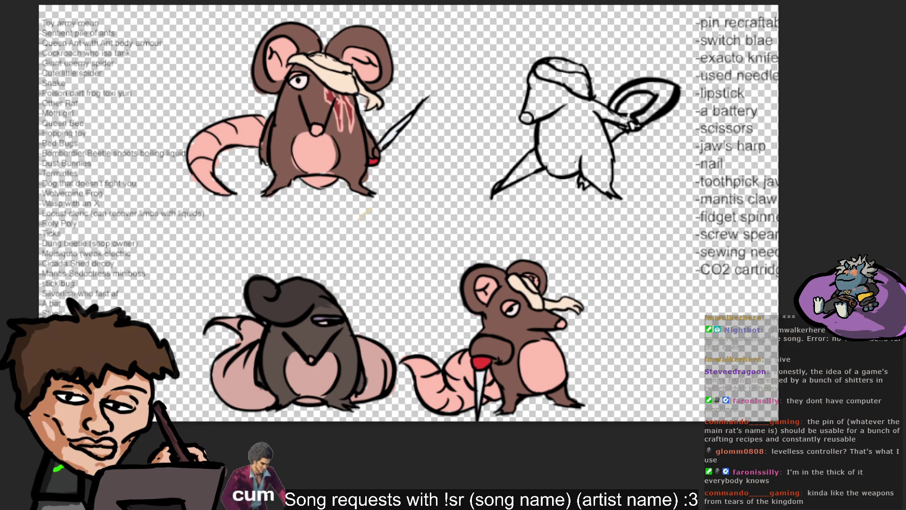
drag(558, 56, 589, 27)
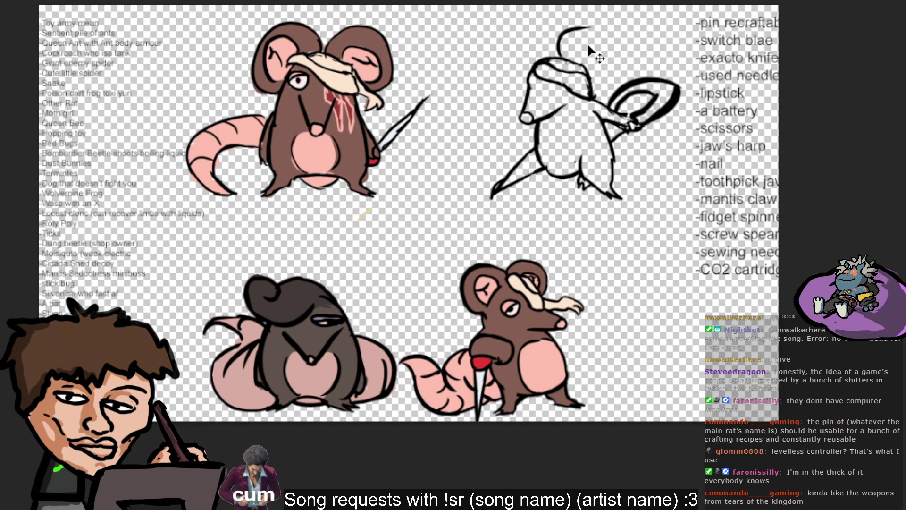
- Try antenna-like strokes and a large arc above the head, undoing each one
key(ctrl+z)
mouse_move(566, 59)
mouse_down()
mouse_move(582, 35)
mouse_move(616, 50)
mouse_move(607, 78)
mouse_move(618, 47)
mouse_move(604, 35)
mouse_up()
key(ctrl+z)
key(ctrl+z)
key(ctrl+z)
key(ctrl+z)
key(ctrl+z)
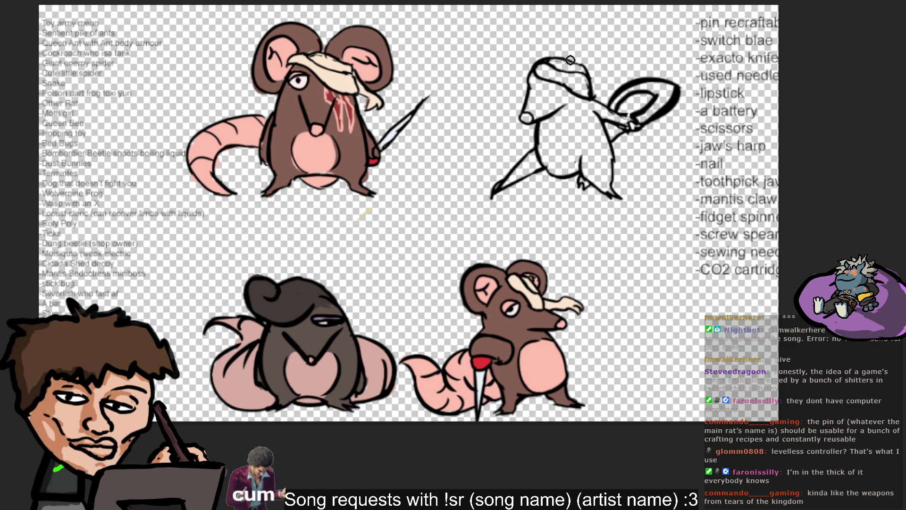
mouse_move(566, 59)
mouse_down()
mouse_move(598, 41)
mouse_move(588, 83)
mouse_up()
key(ctrl+z)
key(ctrl+z)
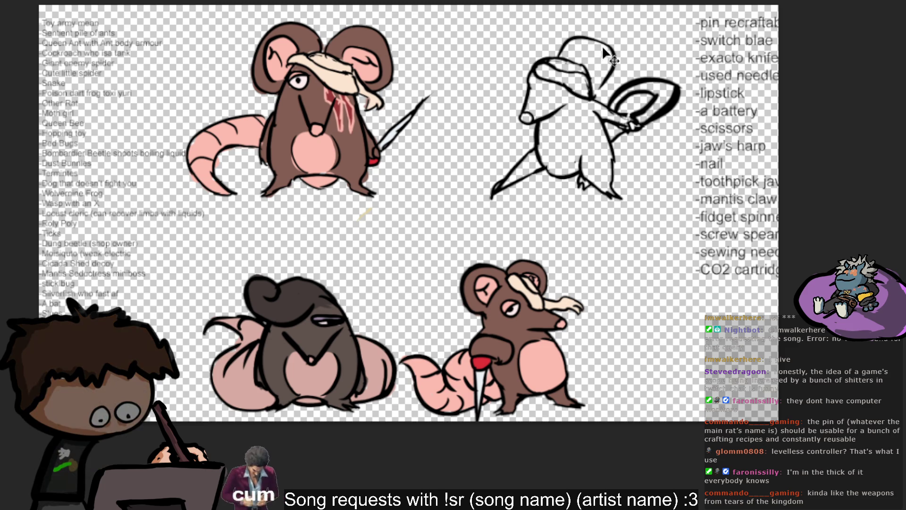
drag(607, 43, 612, 78)
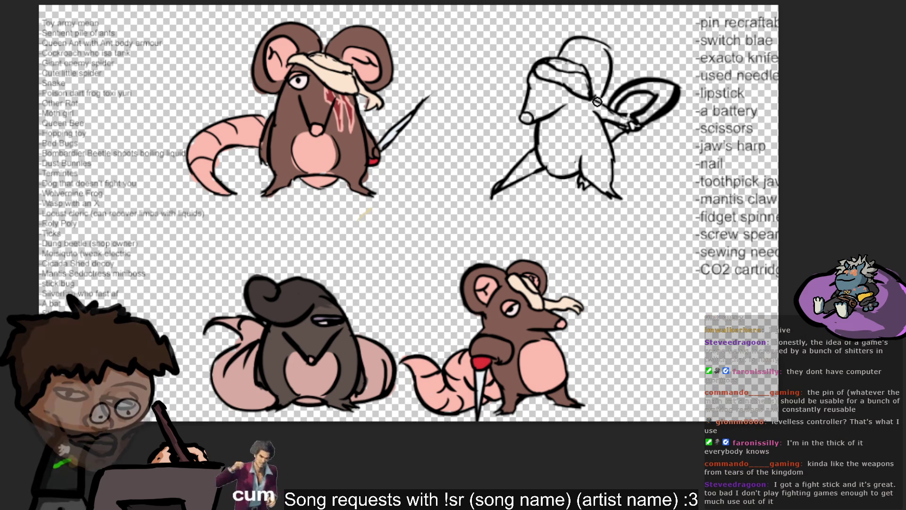
key(ctrl+z)
key(ctrl+z)
- Try a thin curl above the head, remove it, and return to the Brush tool
drag(563, 59, 594, 30)
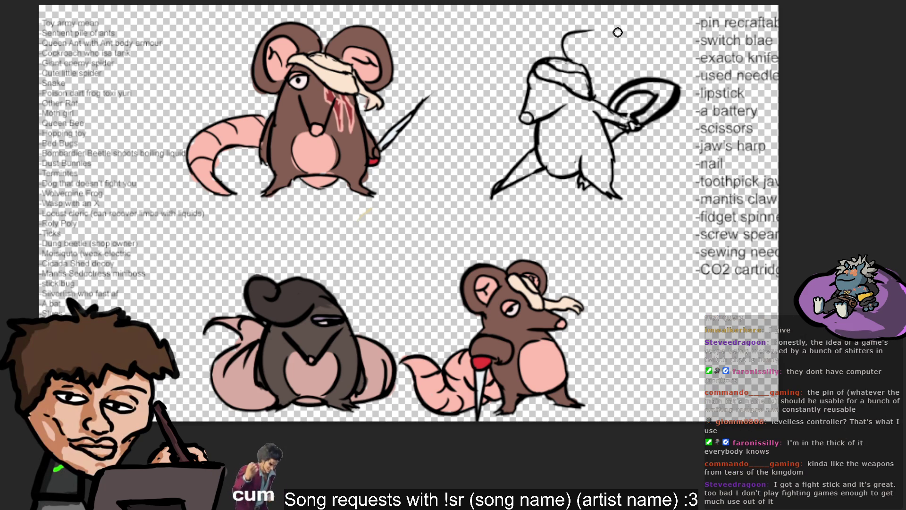
key(ctrl+z)
drag(566, 59, 600, 34)
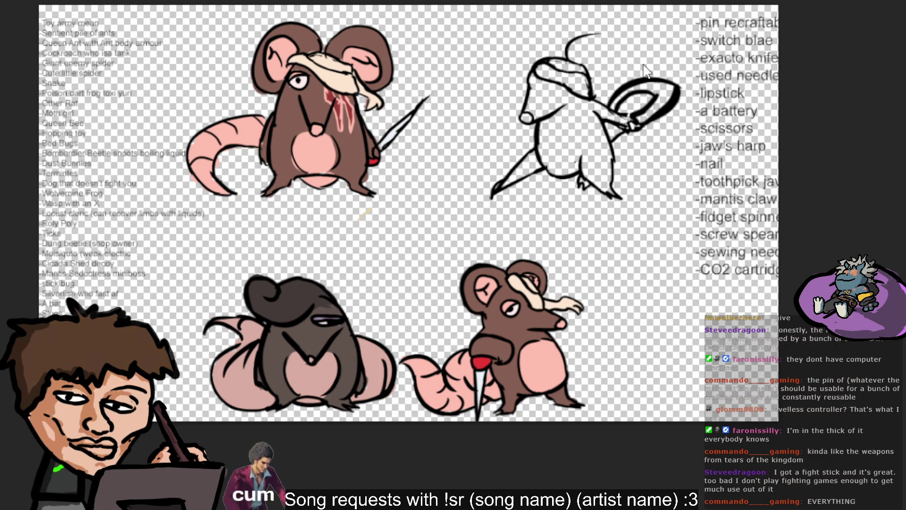
key(ctrl+z)
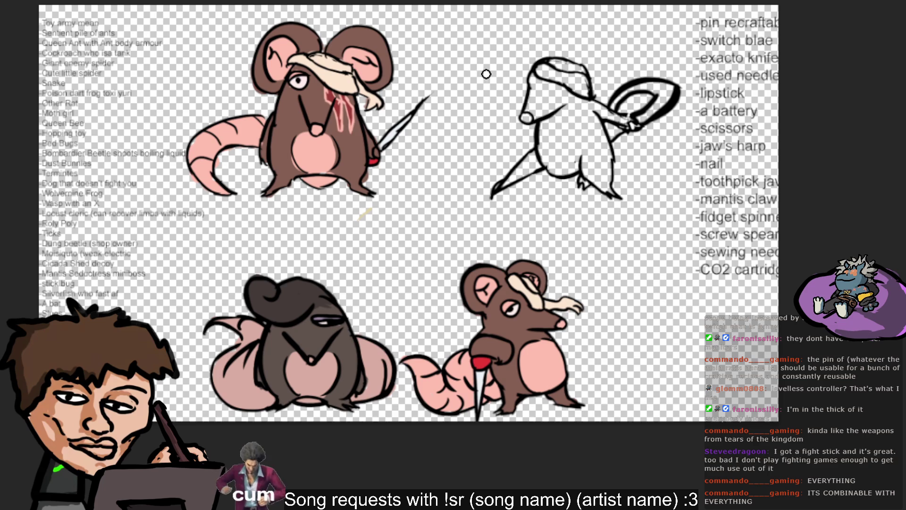
key(v)
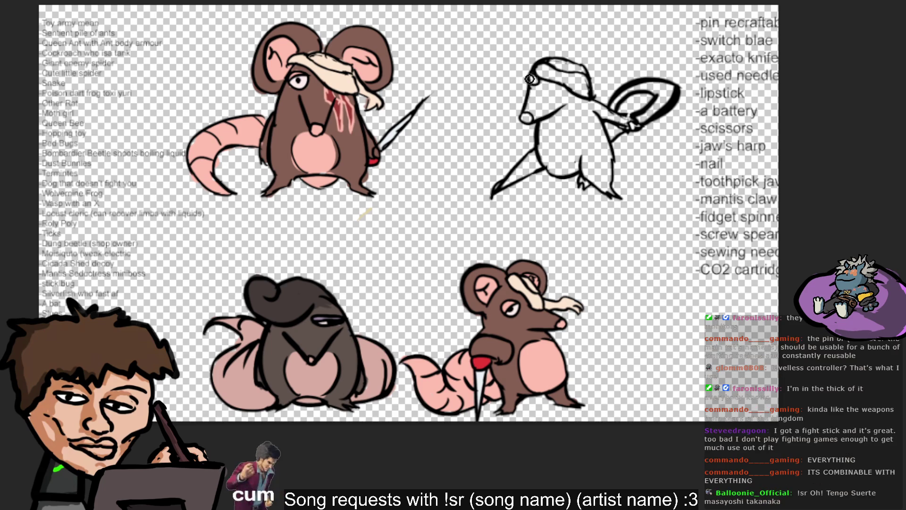
key(b)
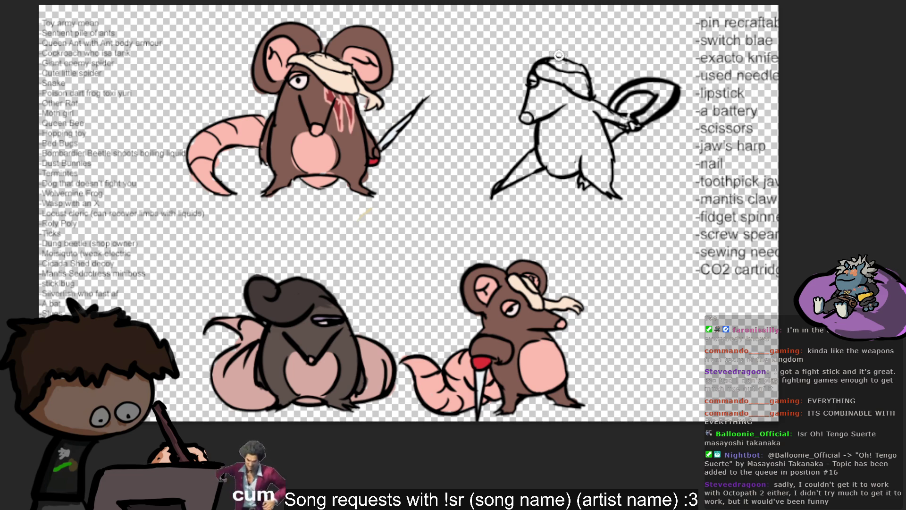
- Retry curved strokes left of the head until a looping ear outline sits over it
drag(517, 76, 535, 35)
key(ctrl+z)
drag(517, 78, 537, 34)
key(ctrl+z)
mouse_move(515, 79)
mouse_down()
mouse_move(538, 34)
mouse_move(530, 86)
mouse_up()
key(ctrl+z)
drag(566, 47, 531, 86)
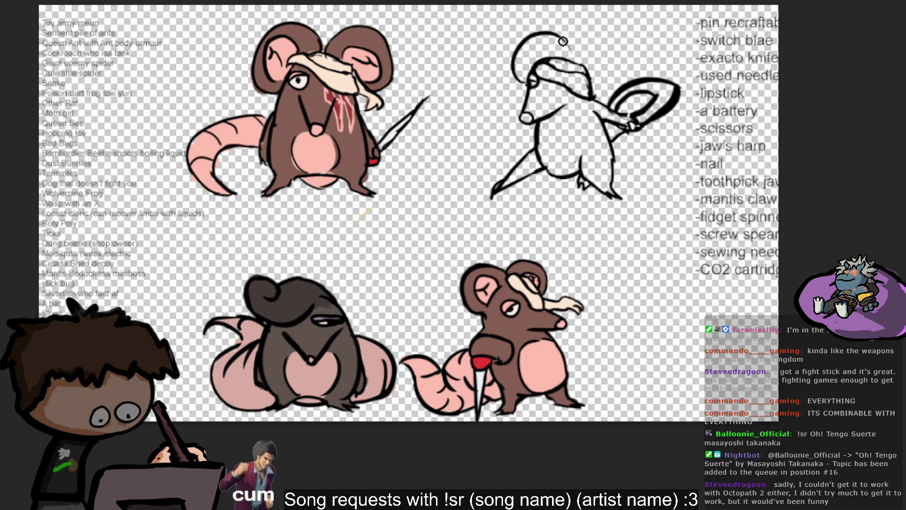
- Try several ear arcs of different lengths across the top of the head, undoing each
drag(561, 59, 616, 59)
key(ctrl+z)
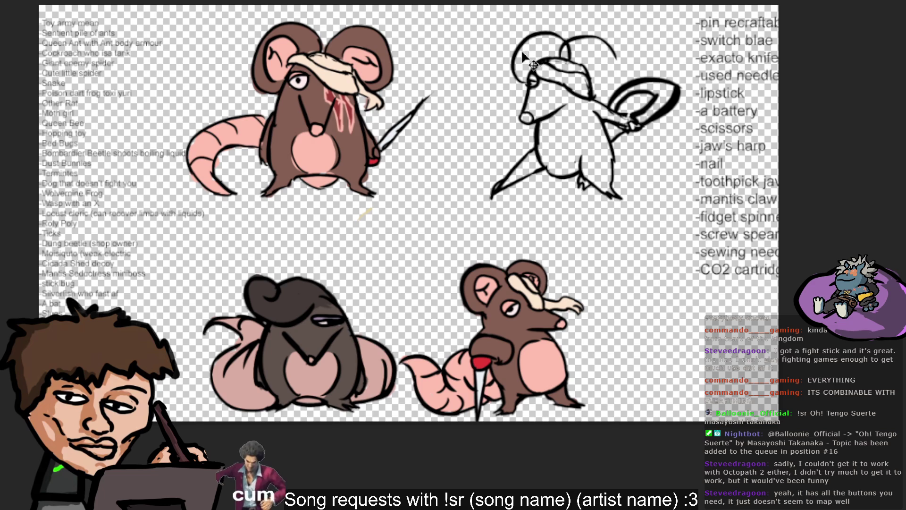
key(ctrl+z)
mouse_move(560, 57)
mouse_down()
mouse_move(578, 26)
mouse_move(565, 64)
mouse_move(608, 70)
mouse_move(580, 76)
mouse_move(614, 58)
mouse_move(586, 30)
mouse_move(623, 76)
mouse_up()
key(ctrl+z)
key(ctrl+z)
key(ctrl+z)
key(ctrl+z)
key(ctrl+z)
key(ctrl+z)
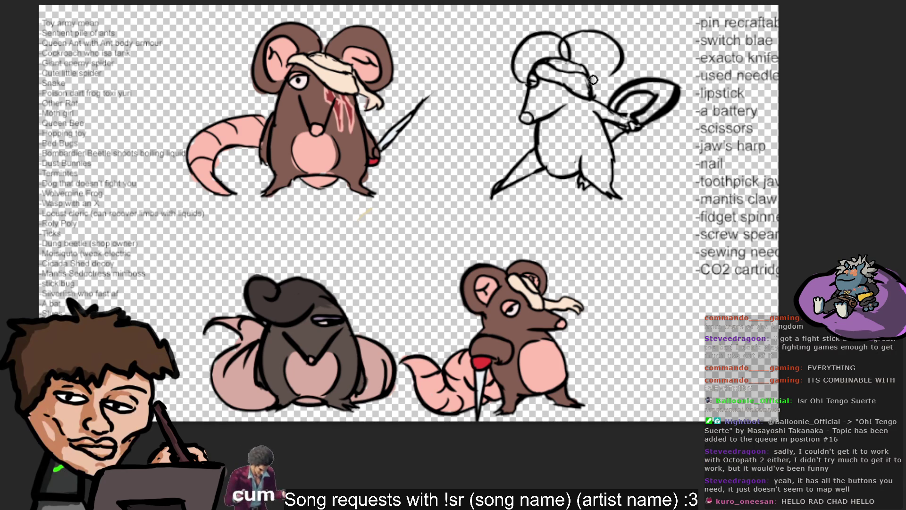
key(ctrl+z)
key(ctrl+z)
mouse_move(562, 45)
mouse_down()
mouse_move(602, 31)
mouse_move(618, 70)
mouse_up()
key(ctrl+z)
mouse_move(568, 39)
mouse_down()
mouse_move(587, 30)
mouse_move(613, 64)
mouse_up()
key(ctrl+z)
key(ctrl+z)
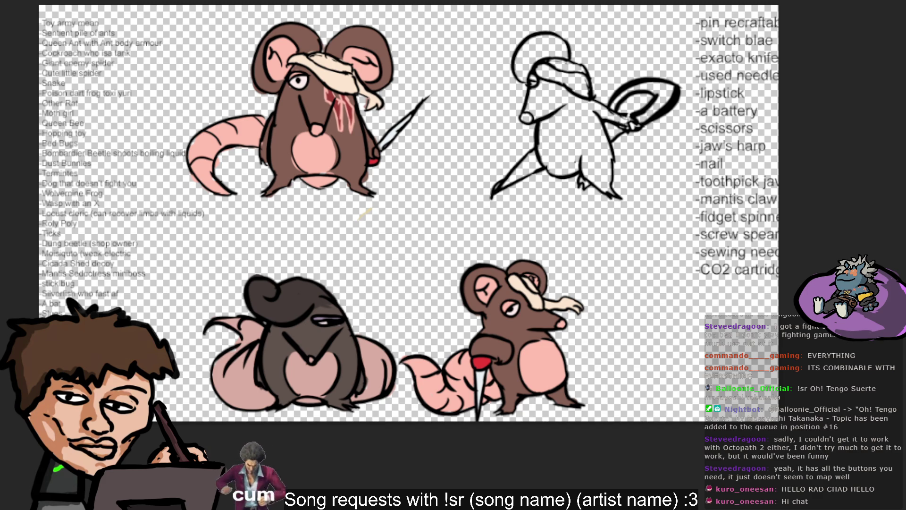
- Draw a right ear loop rising from the head, resizing it through repeated retries
drag(566, 56, 592, 29)
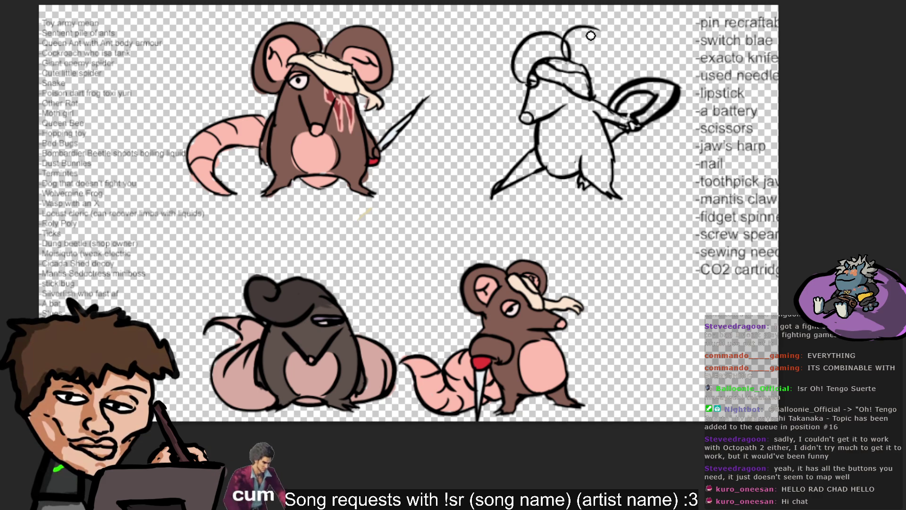
drag(591, 27, 582, 82)
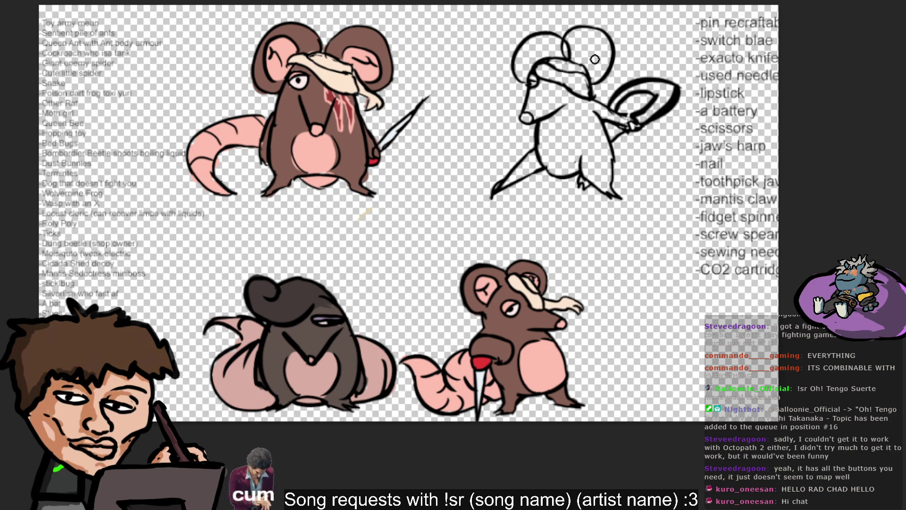
key(ctrl+z)
drag(593, 28, 606, 89)
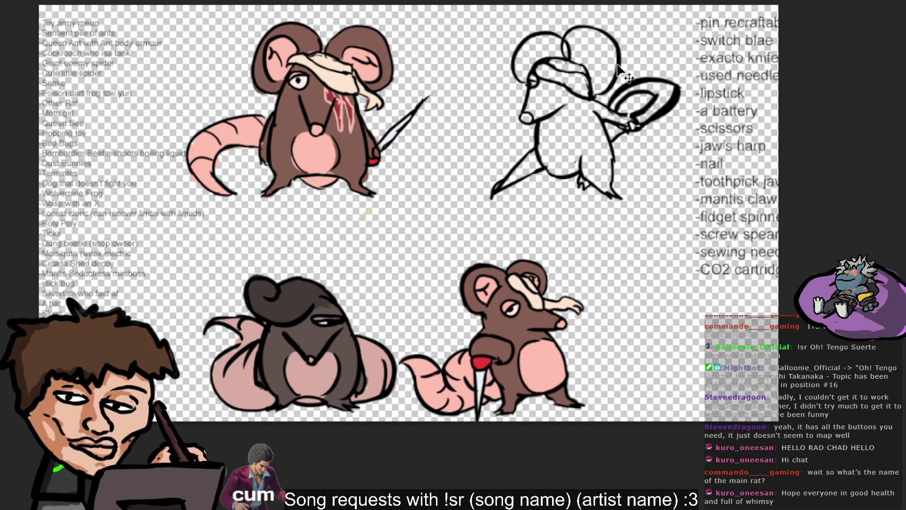
key(ctrl+z)
drag(589, 25, 611, 80)
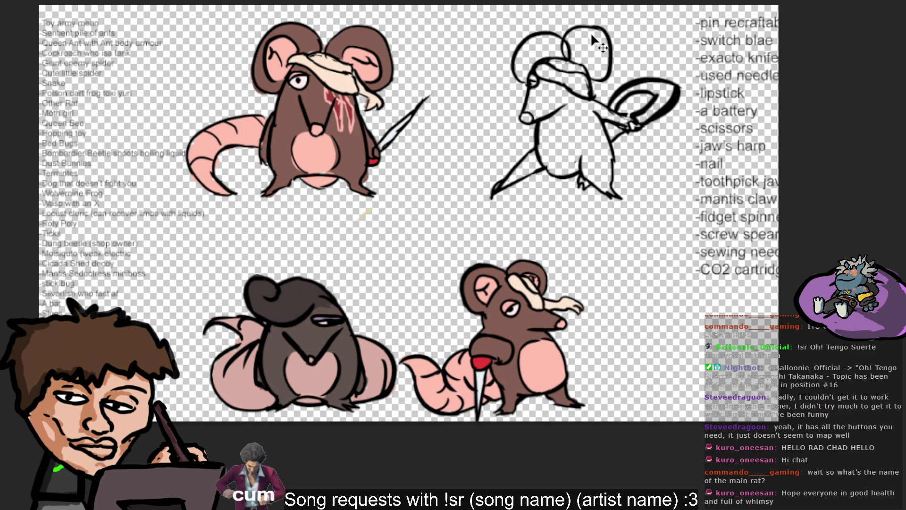
key(ctrl+z)
mouse_move(587, 23)
mouse_down()
mouse_move(615, 41)
mouse_move(613, 80)
mouse_up()
key(ctrl+z)
key(ctrl+z)
drag(590, 26, 613, 80)
key(ctrl+z)
drag(593, 27, 607, 78)
key(ctrl+z)
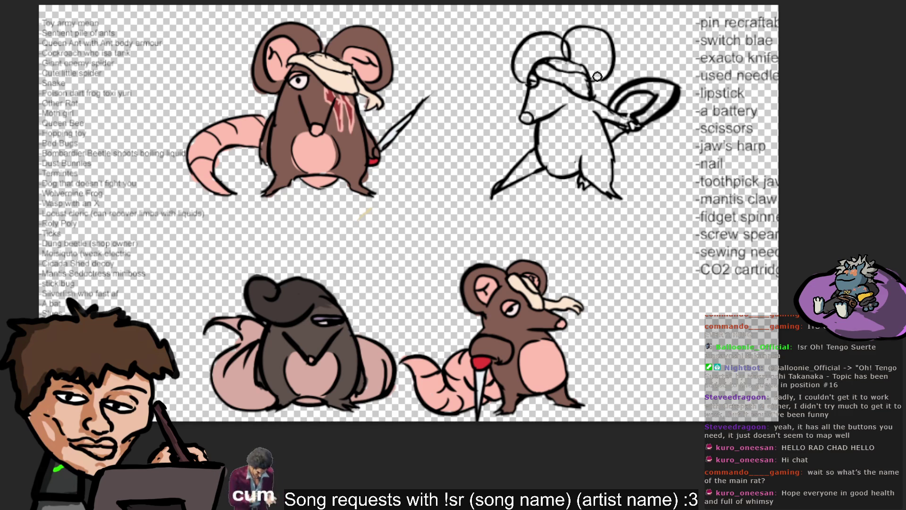
key(ctrl+z)
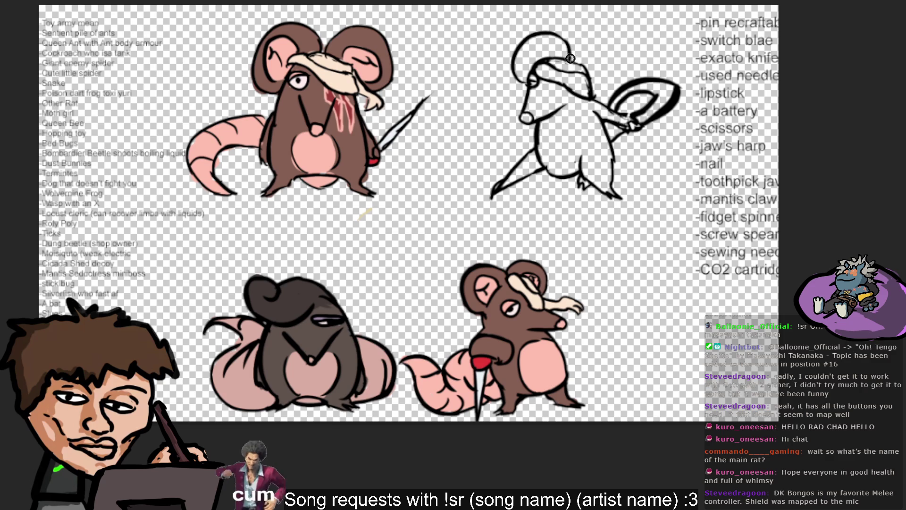
- Test shorter and wider rising ear arcs from the left side of the head
drag(564, 54, 608, 33)
key(ctrl+z)
mouse_move(564, 56)
mouse_down()
mouse_move(609, 28)
mouse_move(583, 33)
mouse_move(622, 45)
mouse_up()
key(ctrl+z)
key(ctrl+z)
key(ctrl+z)
key(ctrl+z)
drag(561, 64, 597, 21)
key(ctrl+z)
drag(564, 56, 597, 29)
key(ctrl+z)
drag(564, 59, 613, 38)
key(ctrl+z)
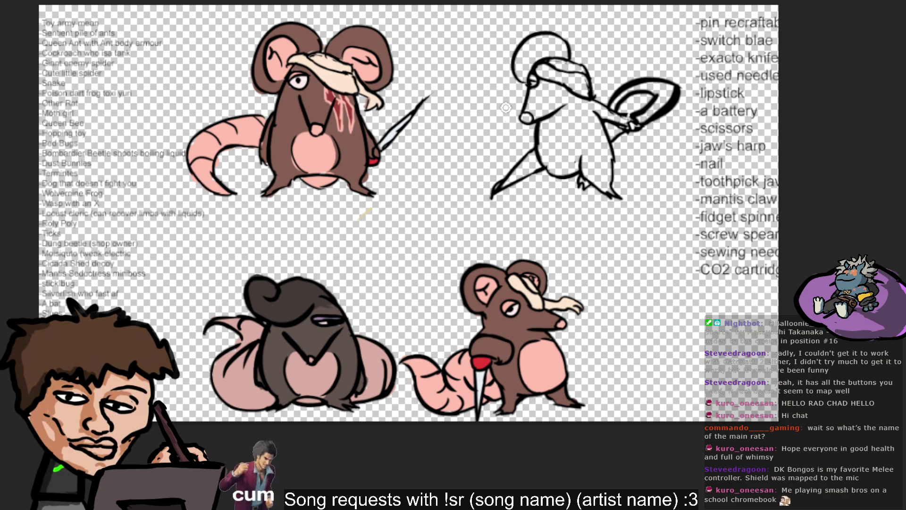
- Draw the final second ear loop arcing over the head and close it down onto the head
mouse_move(564, 64)
mouse_down()
mouse_move(611, 62)
mouse_move(618, 71)
mouse_up()
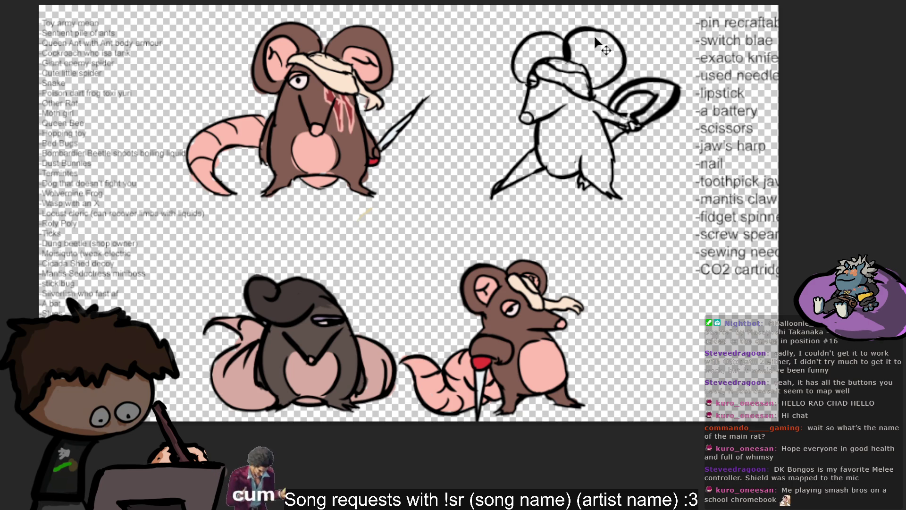
key(ctrl+z)
drag(566, 45, 611, 78)
key(ctrl+z)
mouse_move(567, 44)
mouse_down()
mouse_move(609, 75)
mouse_move(597, 84)
mouse_up()
key(ctrl+z)
key(ctrl+z)
drag(592, 28, 611, 89)
key(ctrl+z)
key(ctrl+z)
mouse_move(569, 58)
mouse_down()
mouse_move(601, 52)
mouse_move(589, 29)
mouse_up()
key(ctrl+z)
key(ctrl+z)
mouse_move(562, 59)
mouse_down()
mouse_move(625, 47)
mouse_move(604, 84)
mouse_up()
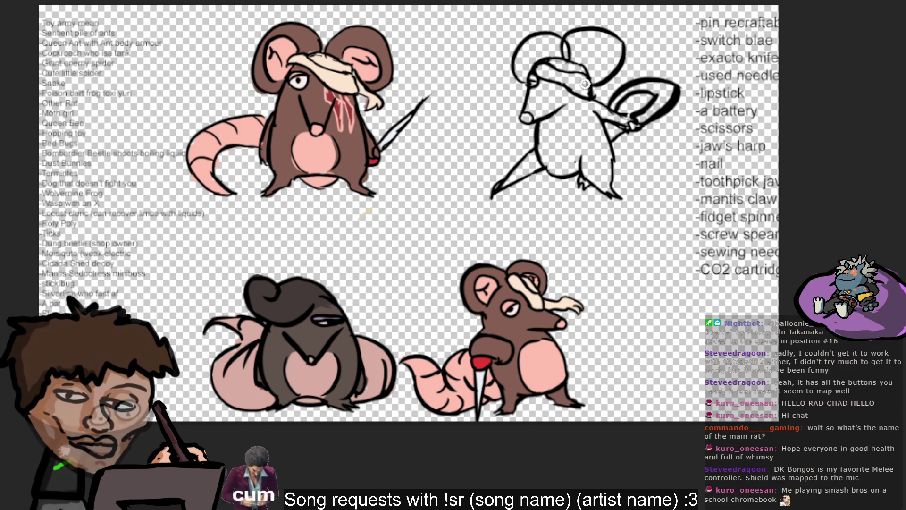
key(ctrl+z)
drag(619, 44, 590, 80)
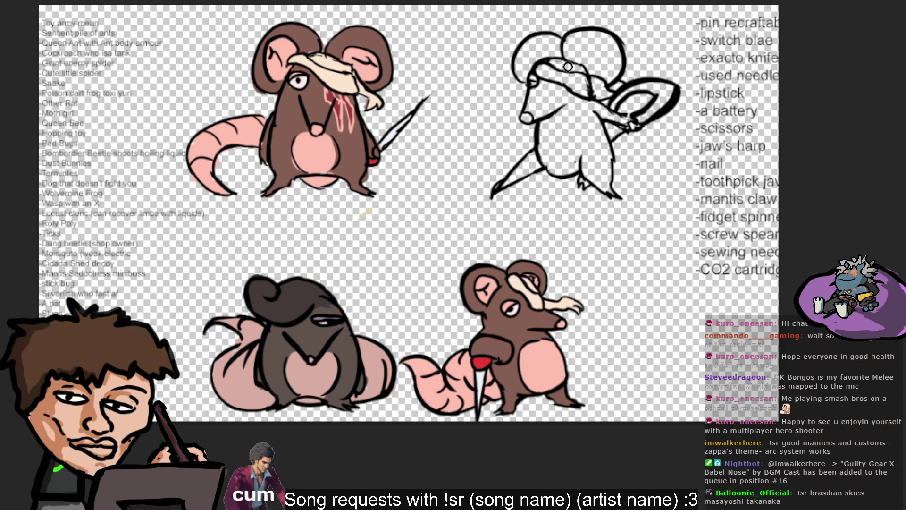
- Add an inner-ear curve on the head and a curved detail stroke on the belly
mouse_move(585, 61)
mouse_down()
mouse_move(609, 55)
mouse_move(589, 70)
mouse_move(606, 61)
mouse_up()
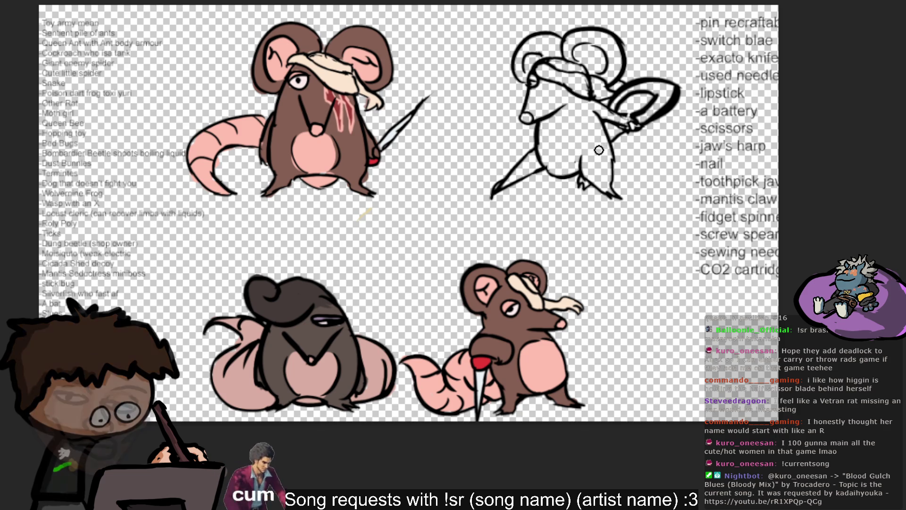
drag(572, 125, 576, 144)
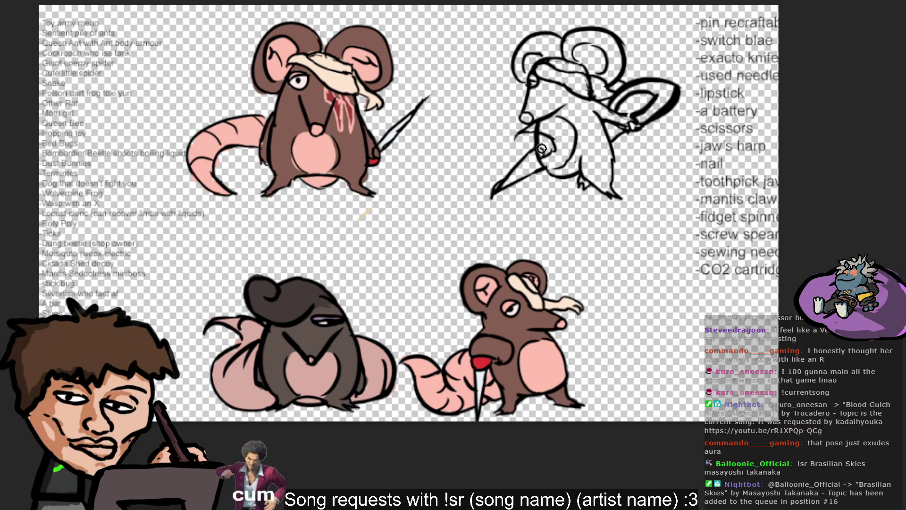
- Touch up the chest and hand lines, then stroke the back curve from the arm around the hindquarters
drag(548, 150, 514, 145)
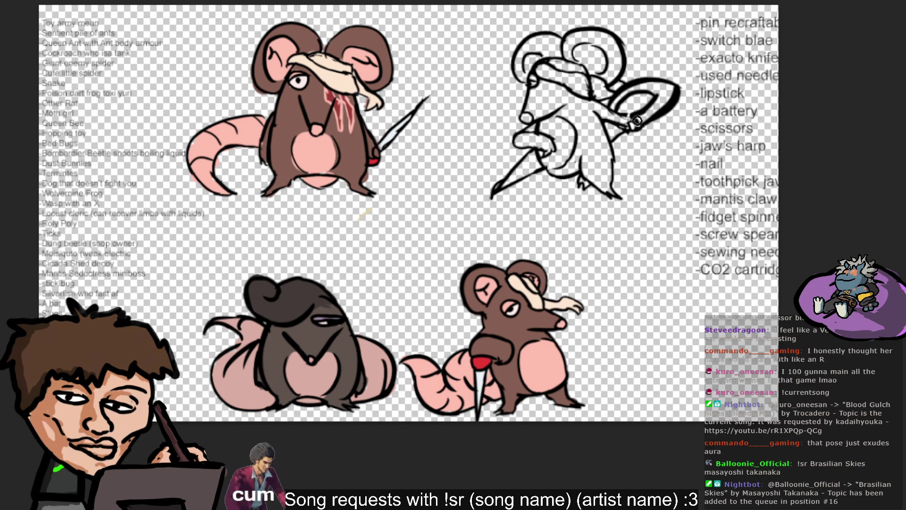
drag(620, 140, 659, 171)
drag(621, 134, 638, 215)
key(ctrl+z)
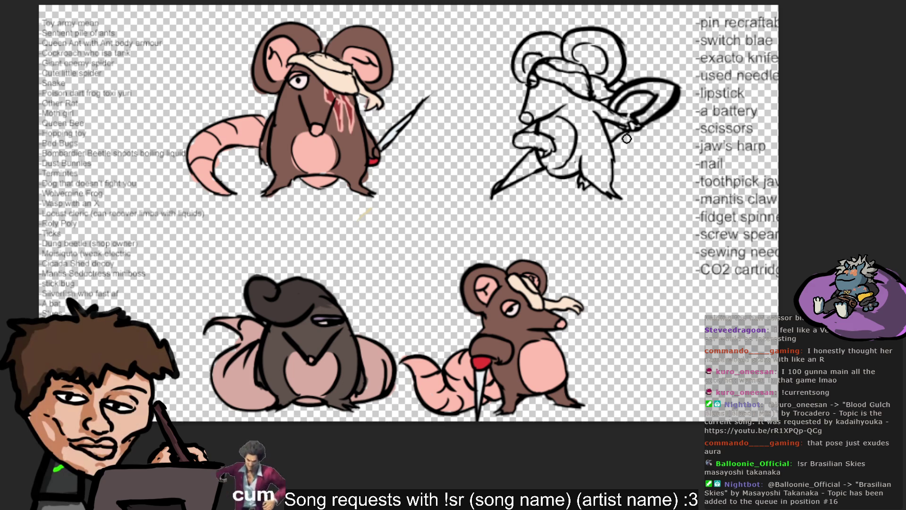
drag(613, 137, 617, 214)
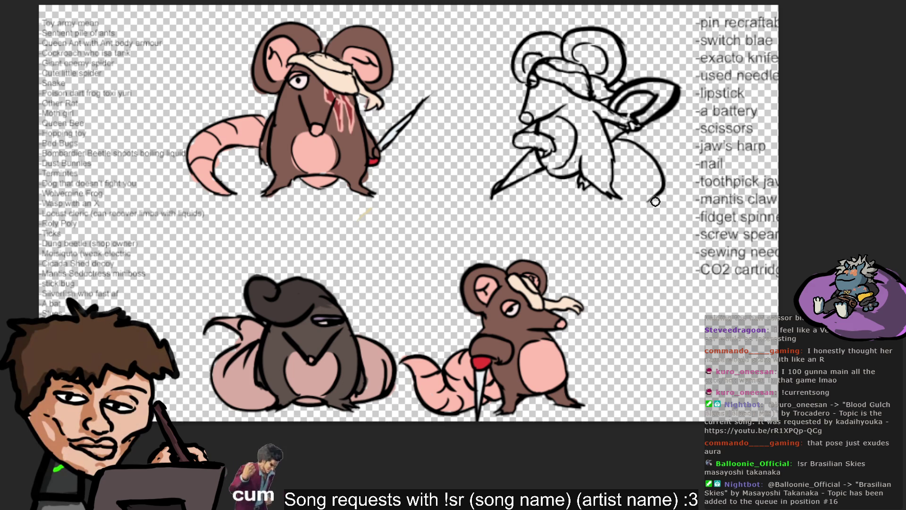
drag(659, 193, 631, 235)
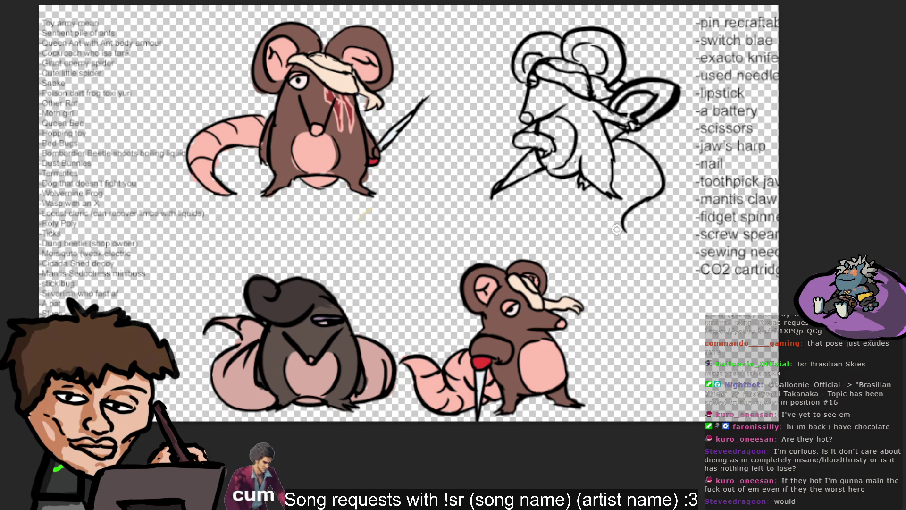
- Draw the leg curve and close the bottom of the lower body
drag(579, 187, 595, 230)
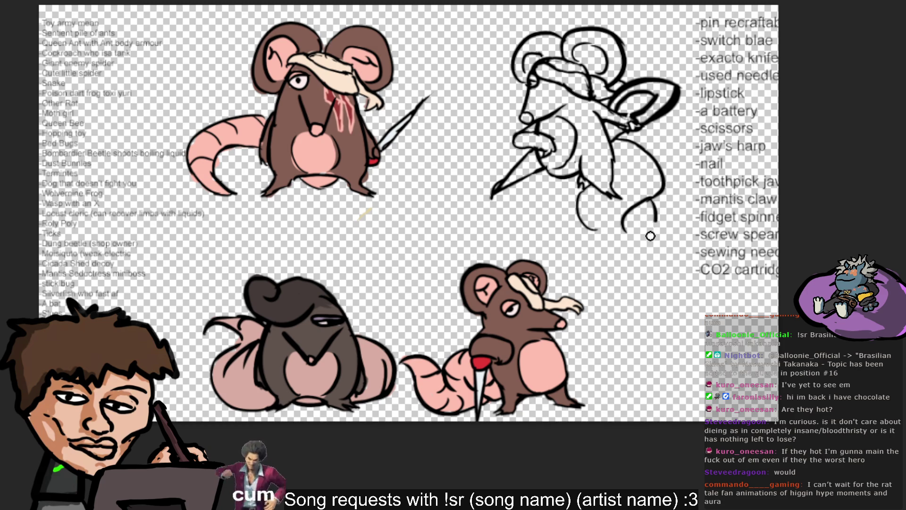
drag(653, 208, 595, 231)
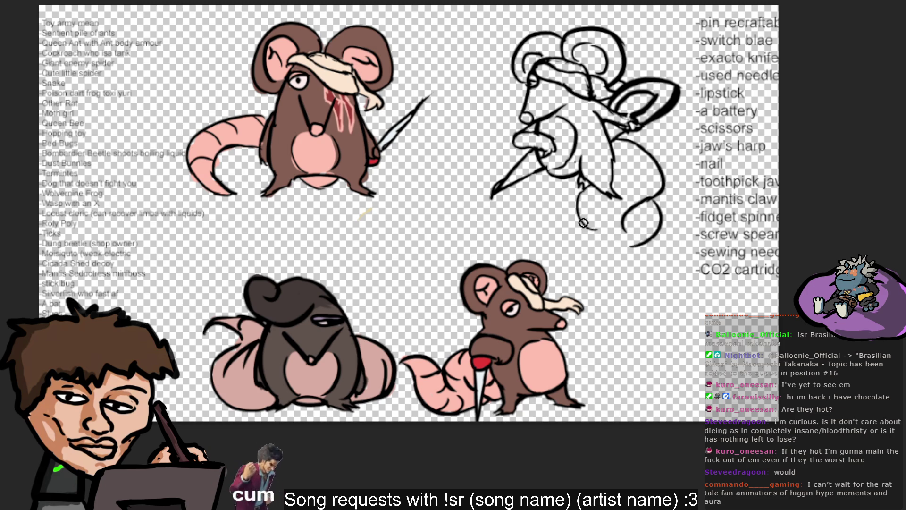
key(ctrl+z)
drag(618, 244, 582, 220)
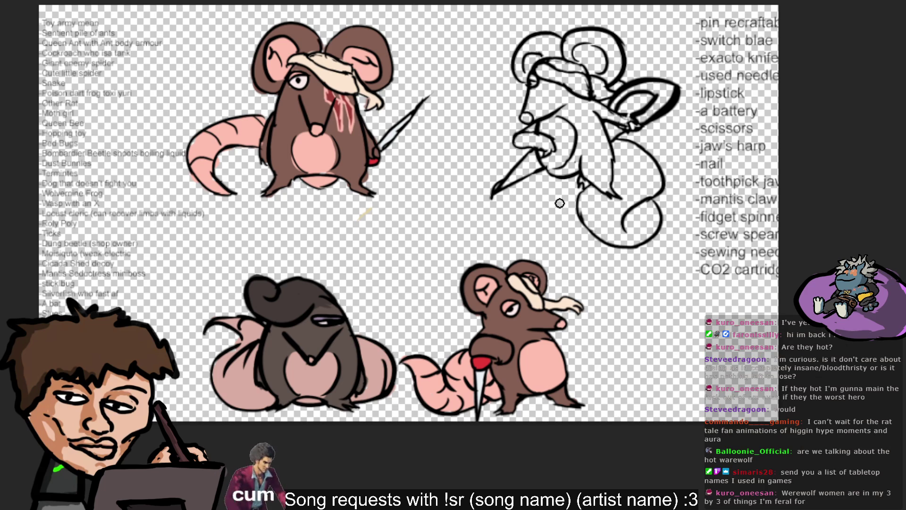
- Retry the lower-left body curve several times, undoing the unwanted strokes
drag(576, 200, 565, 235)
key(ctrl+z)
mouse_move(578, 197)
mouse_down()
mouse_move(564, 234)
mouse_move(563, 225)
mouse_move(577, 254)
mouse_up()
key(ctrl+z)
key(ctrl+z)
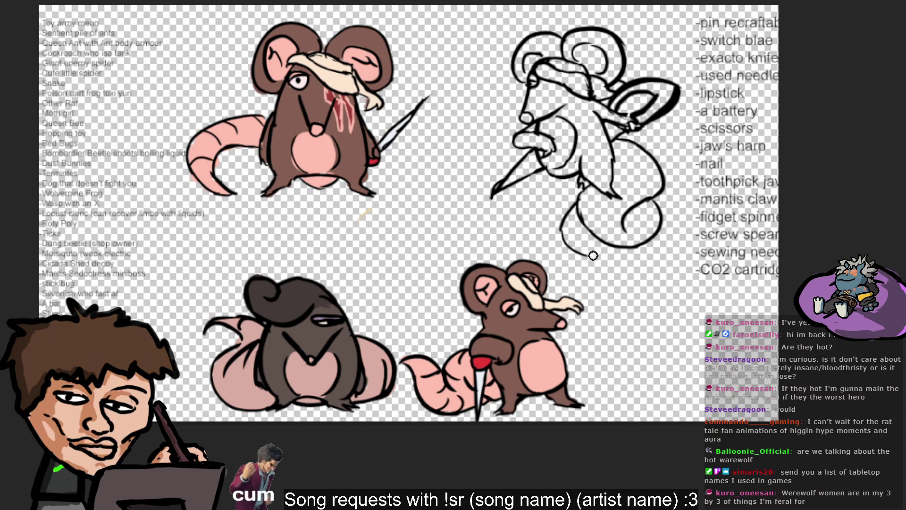
key(ctrl+z)
drag(560, 220, 576, 253)
key(ctrl+z)
mouse_move(560, 223)
mouse_down()
mouse_move(575, 250)
mouse_move(608, 253)
mouse_move(608, 232)
mouse_up()
key(ctrl+z)
key(ctrl+z)
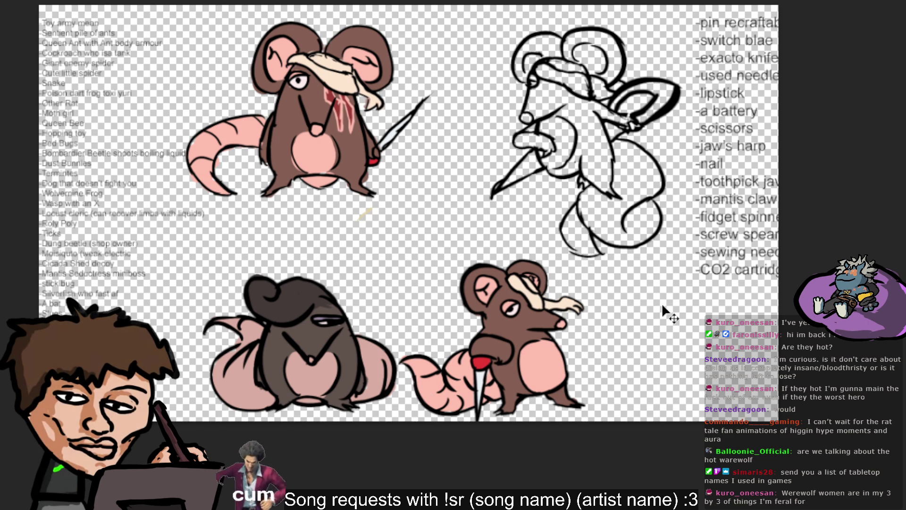
key(ctrl+z)
key(ctrl+z)
key(ctrl+z)
- Extend the curly tail line out to the right
drag(658, 203, 674, 202)
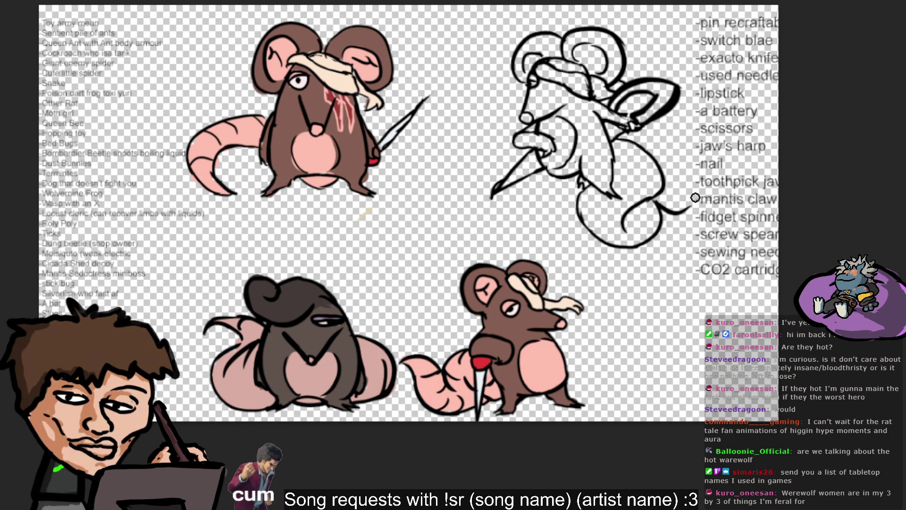
key(ctrl+z)
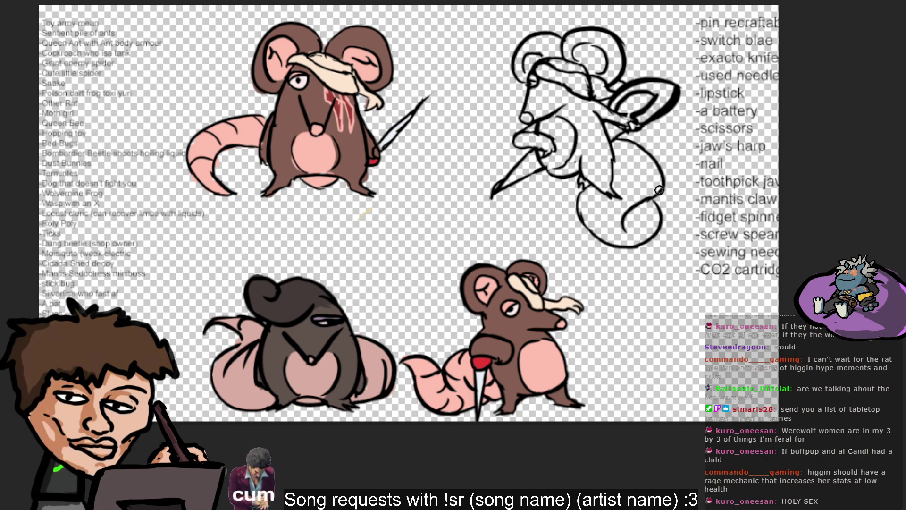
mouse_move(665, 182)
mouse_down()
mouse_move(707, 217)
mouse_move(662, 220)
mouse_up()
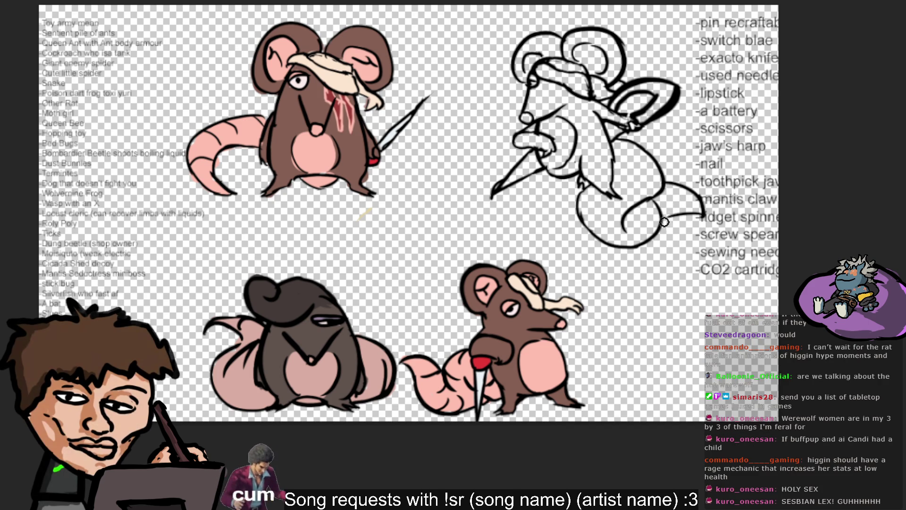
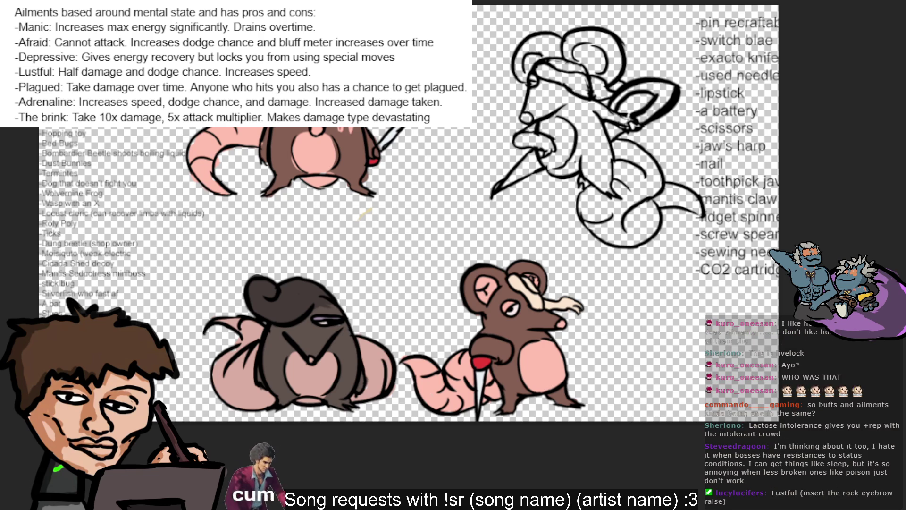
- Paint the top-right rat's tail pink, then sample brown and shade its snout and head
mouse_move(593, 199)
mouse_down()
mouse_move(598, 227)
mouse_move(654, 226)
mouse_move(611, 162)
mouse_move(648, 166)
mouse_move(628, 166)
mouse_move(682, 200)
mouse_move(672, 180)
mouse_up()
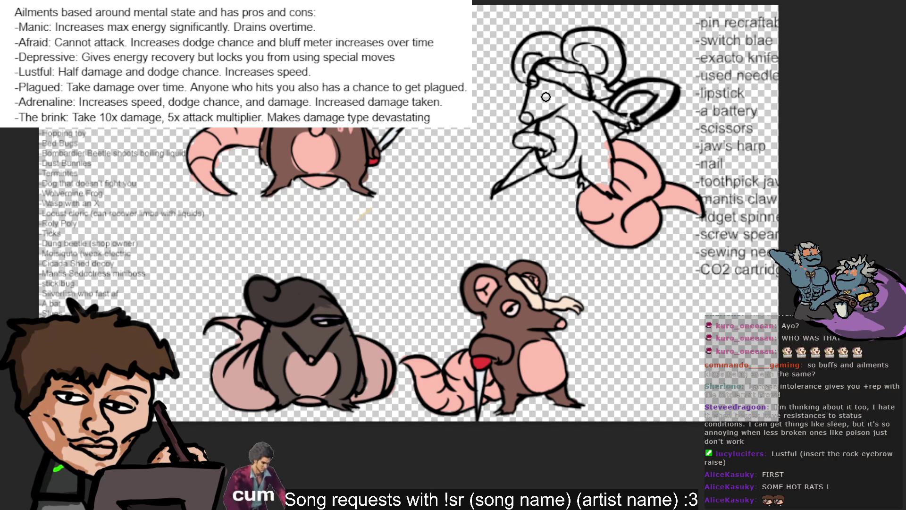
alt+click(342, 152)
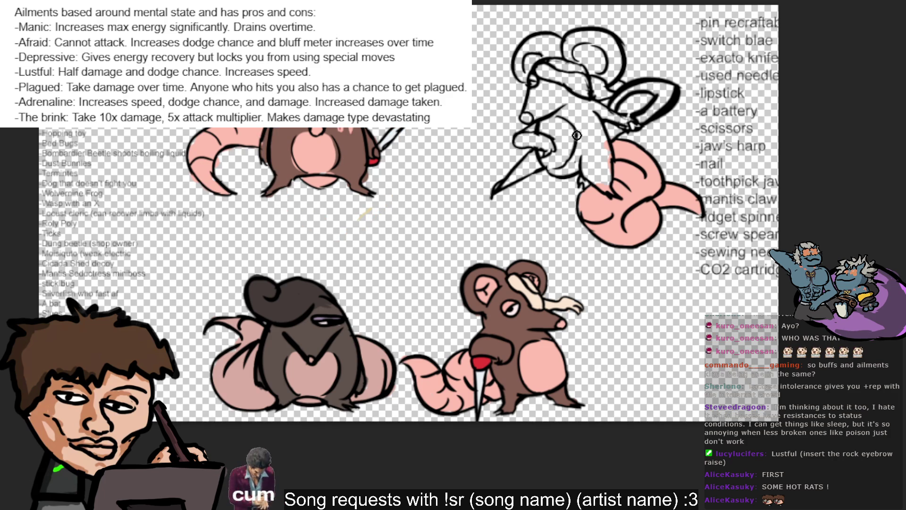
mouse_move(524, 138)
mouse_down()
mouse_move(541, 141)
mouse_move(525, 139)
mouse_up()
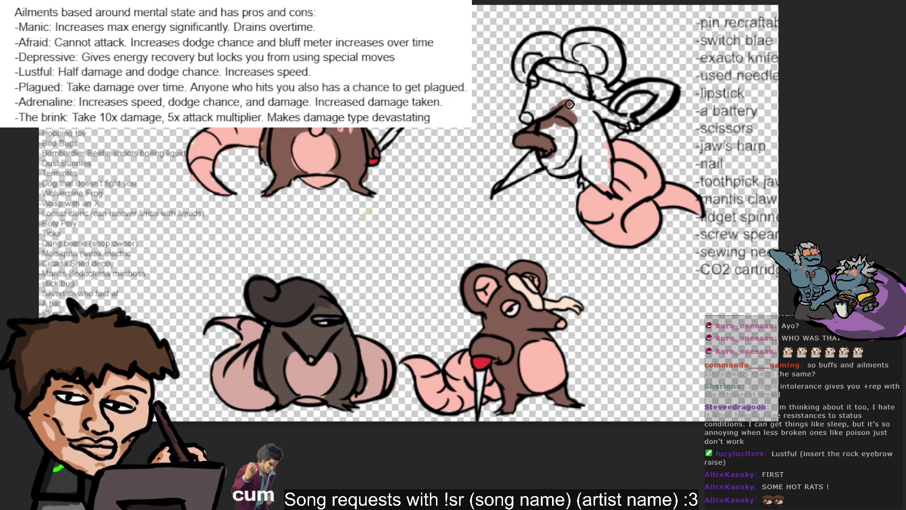
drag(525, 140, 549, 97)
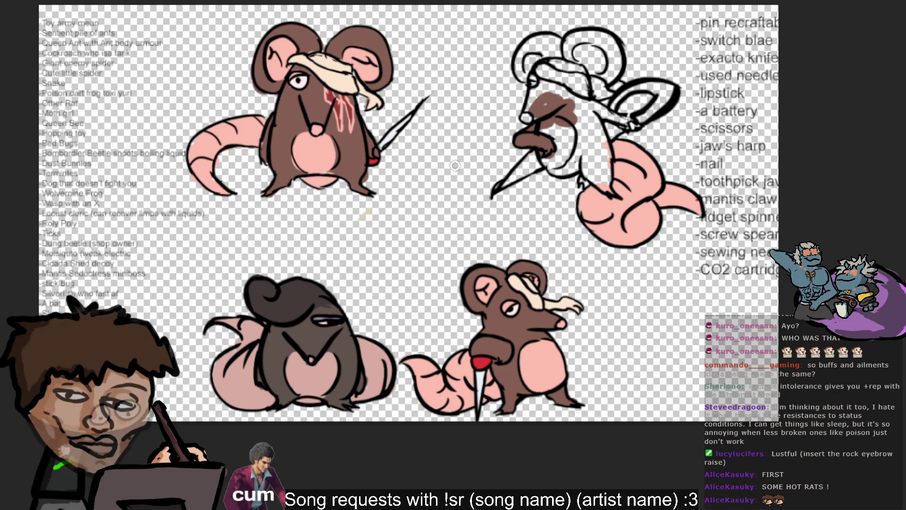
- Brush brown fur colour across the top-right rat's face
mouse_move(541, 94)
mouse_down()
mouse_move(533, 104)
mouse_move(572, 143)
mouse_move(551, 170)
mouse_move(597, 177)
mouse_move(592, 189)
mouse_move(607, 191)
mouse_move(599, 116)
mouse_up()
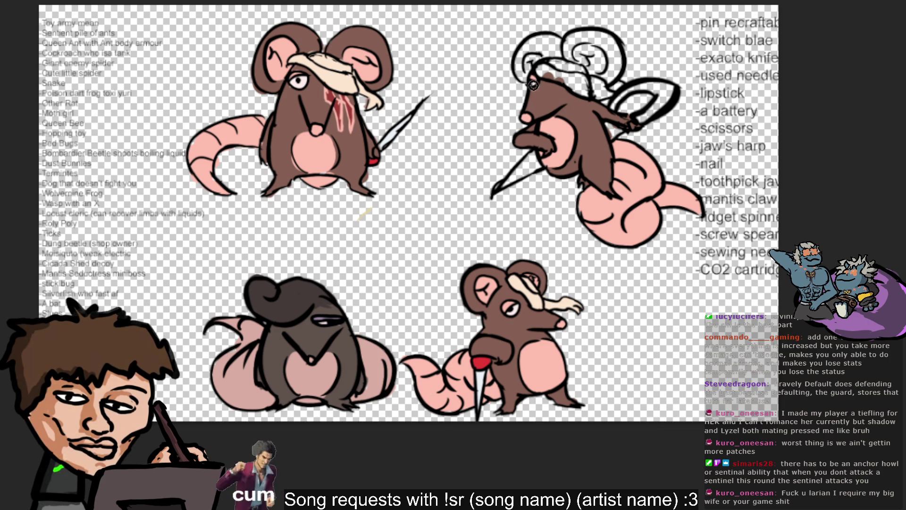
- Cover the rat's head hair and ear in sampled brown, then fill the inner ear with sampled pink
alt+click(540, 83)
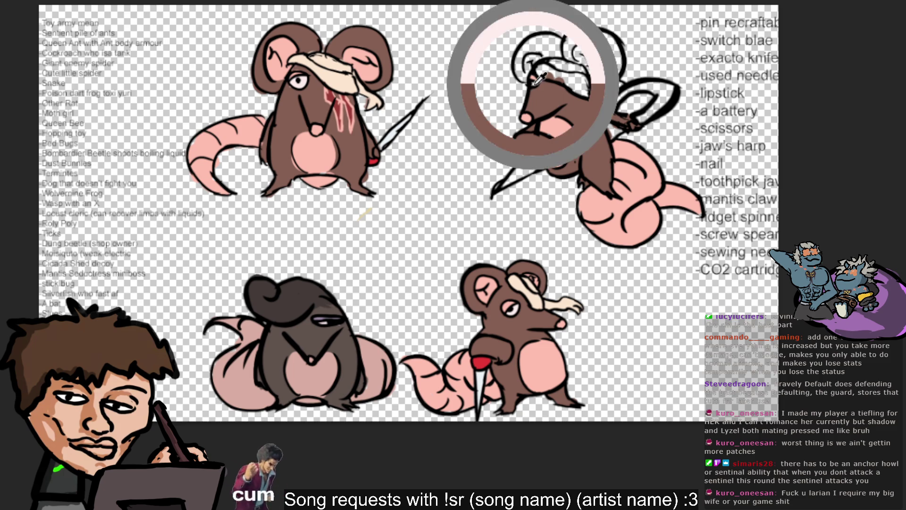
drag(553, 90, 521, 81)
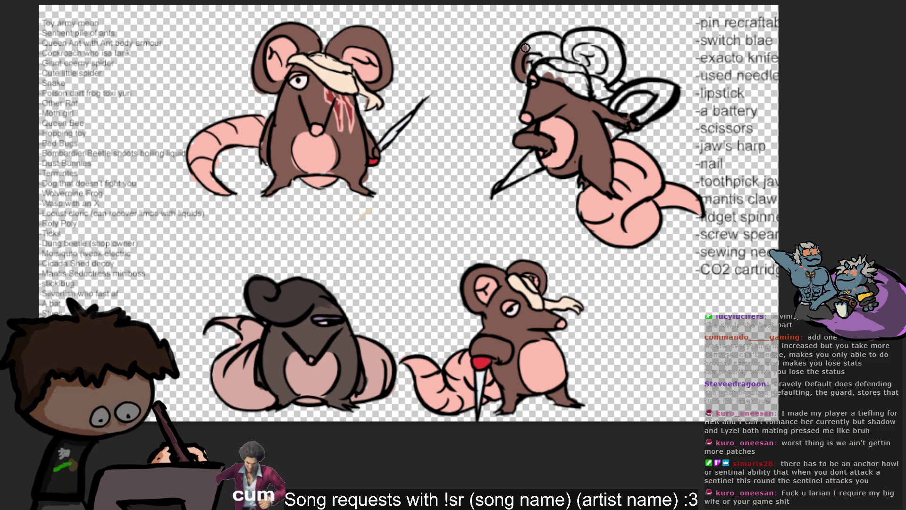
mouse_move(519, 64)
mouse_down()
mouse_move(537, 49)
mouse_move(589, 47)
mouse_move(606, 37)
mouse_move(609, 74)
mouse_move(596, 46)
mouse_up()
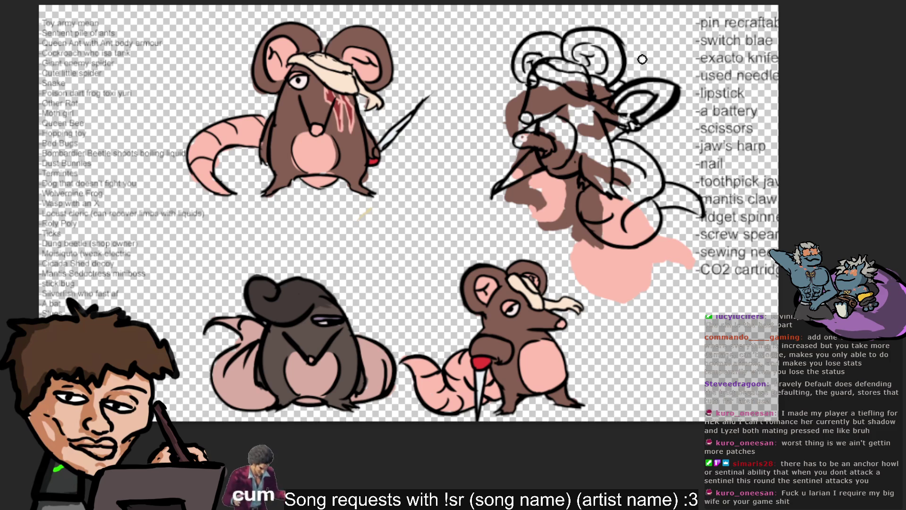
ctrl+click(631, 144)
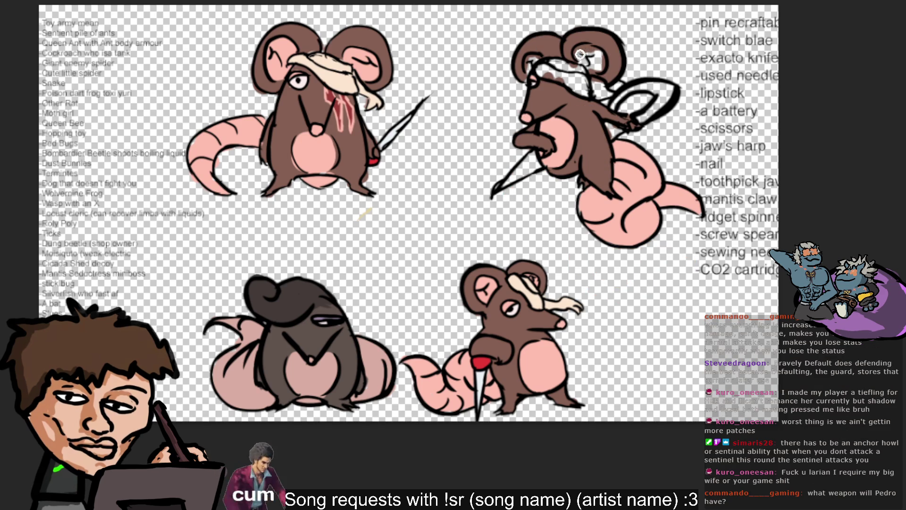
mouse_move(581, 49)
mouse_down()
mouse_move(588, 68)
mouse_move(585, 50)
mouse_up()
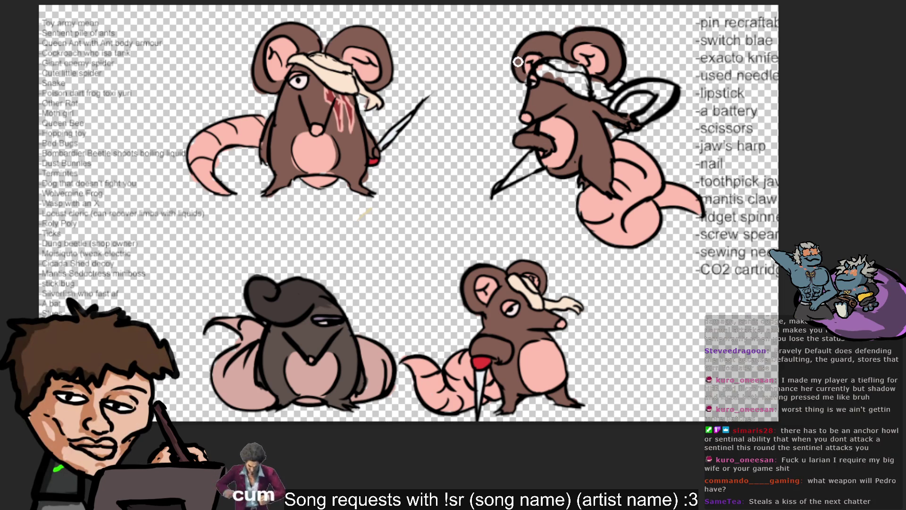
key(v)
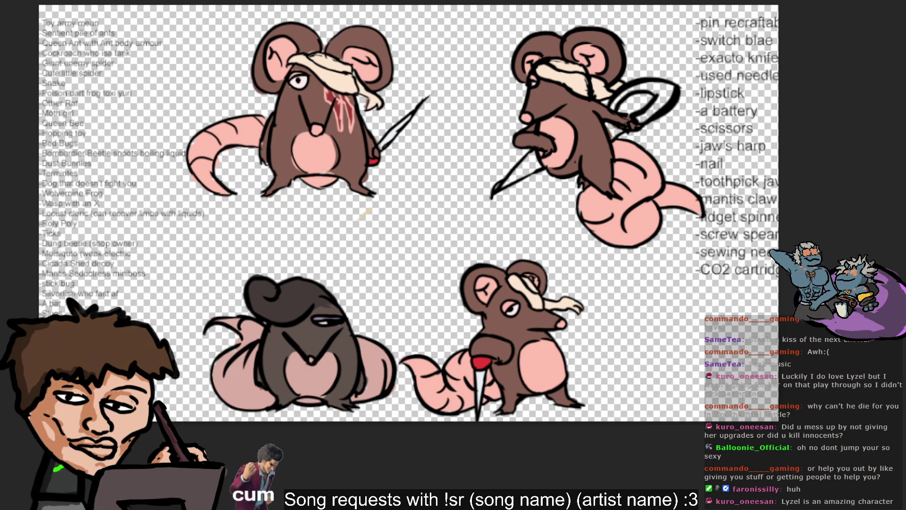
- Brush blue over the loop shape behind the top-right rat
mouse_move(612, 107)
mouse_down()
mouse_move(633, 92)
mouse_move(663, 94)
mouse_move(663, 105)
mouse_up()
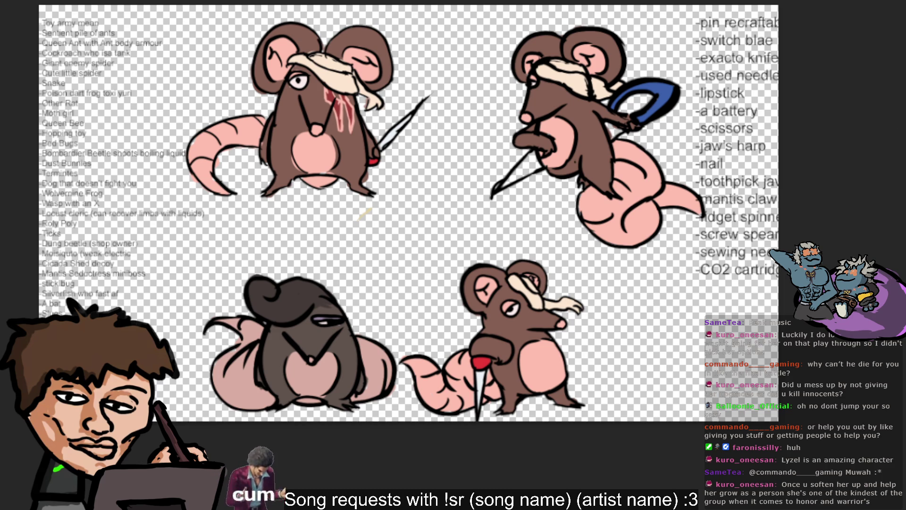
- Shade the inside of the top-right rat's scissor blade pale blue
drag(500, 186, 536, 157)
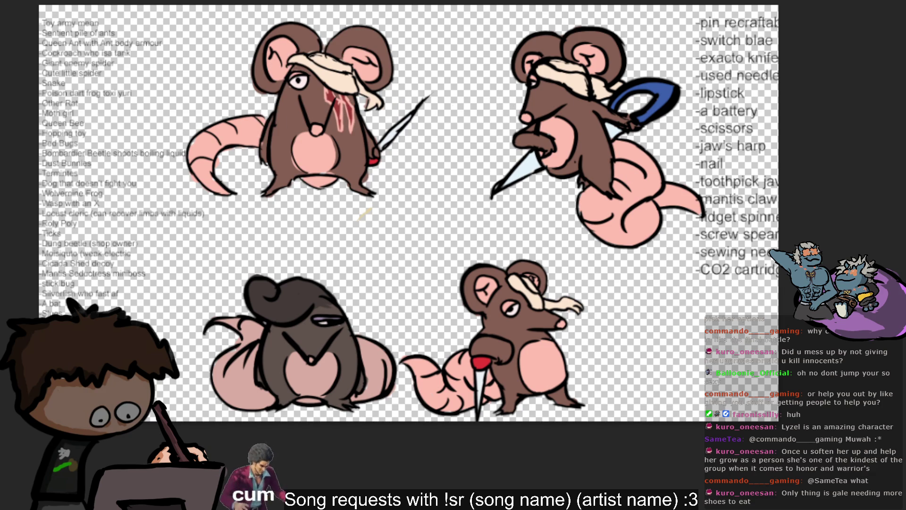
- Sample light pink from the top-left rat's face, then a colour from the top-right rat's head
alt+click(343, 110)
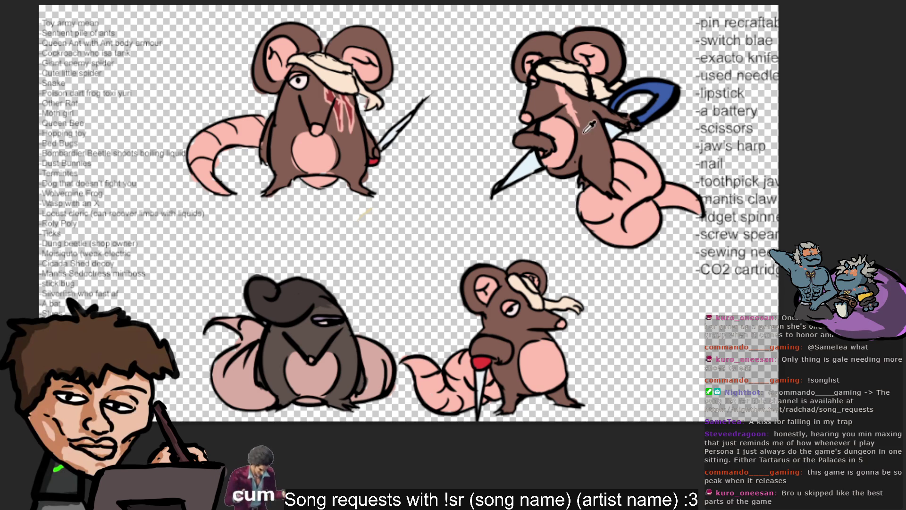
alt+click(581, 95)
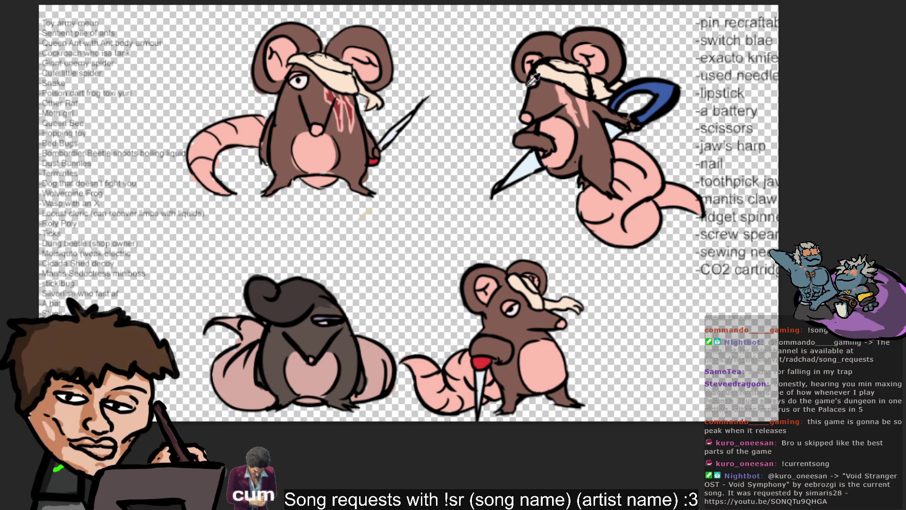
- Sample the red wound colour from the top-left rat's face for the wound marks
alt+click(332, 102)
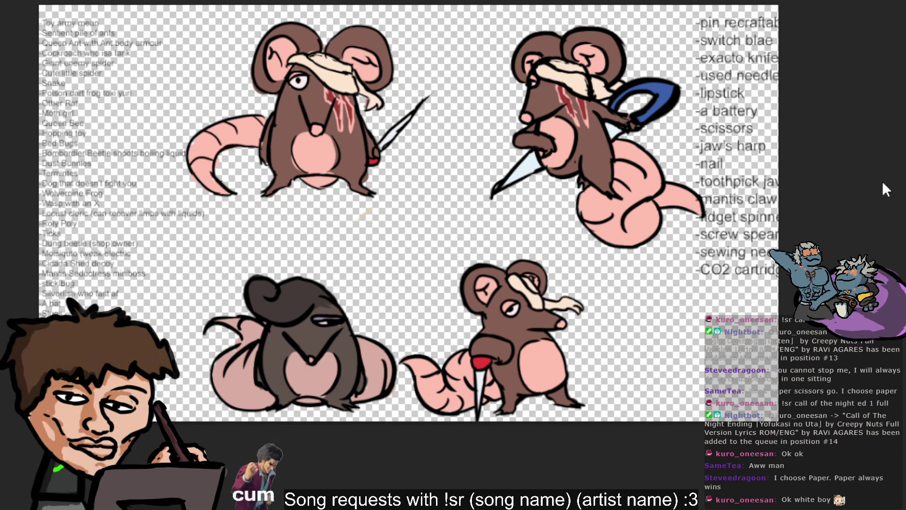
- Move the scissors rat, take it off the canvas with Ctrl+Z, and place the cursor in the weapon list
mouse_move(730, 105)
mouse_down()
mouse_move(658, 135)
mouse_move(650, 163)
mouse_up()
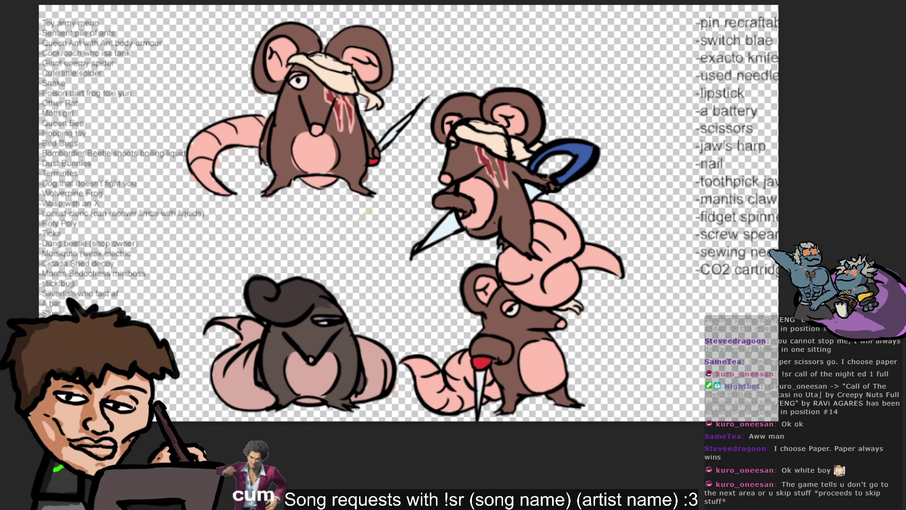
key(ctrl+z)
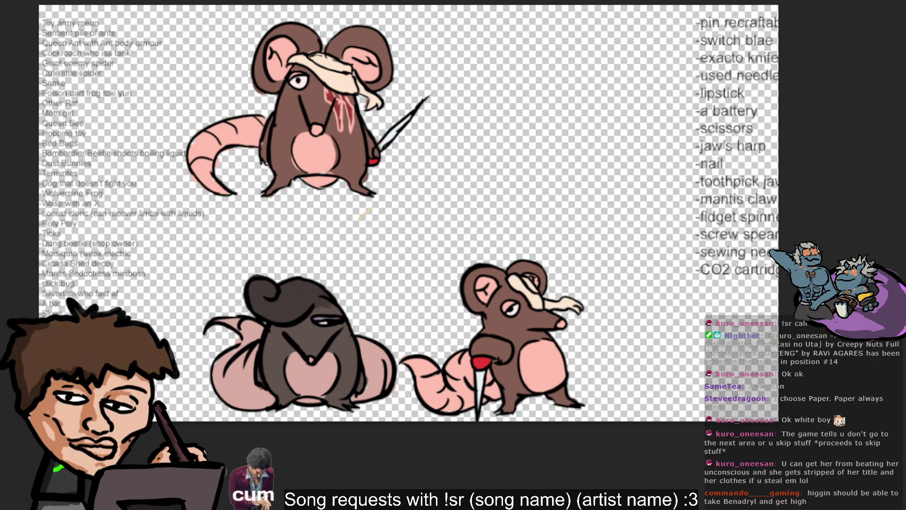
click(774, 40)
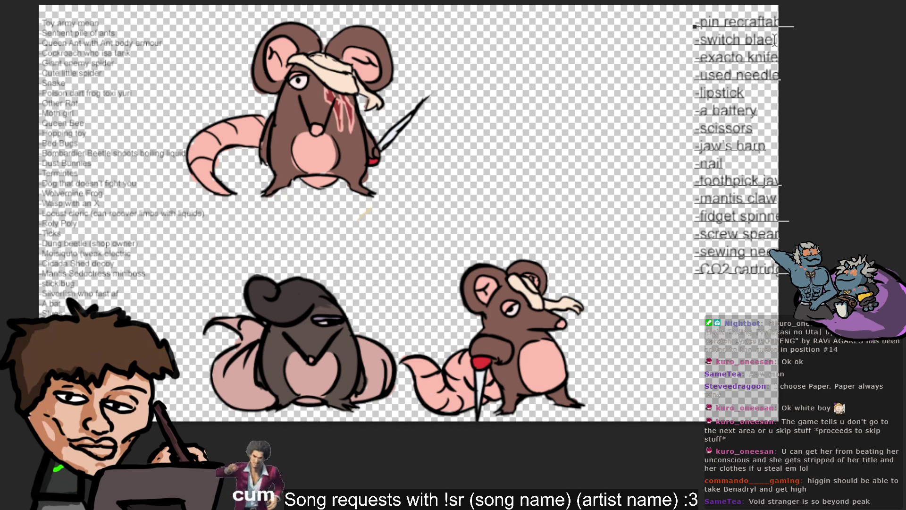
- Add 'Allen key' and '-String with pebble' lines to the list and start a new dash entry
key(Return)
text(-A)
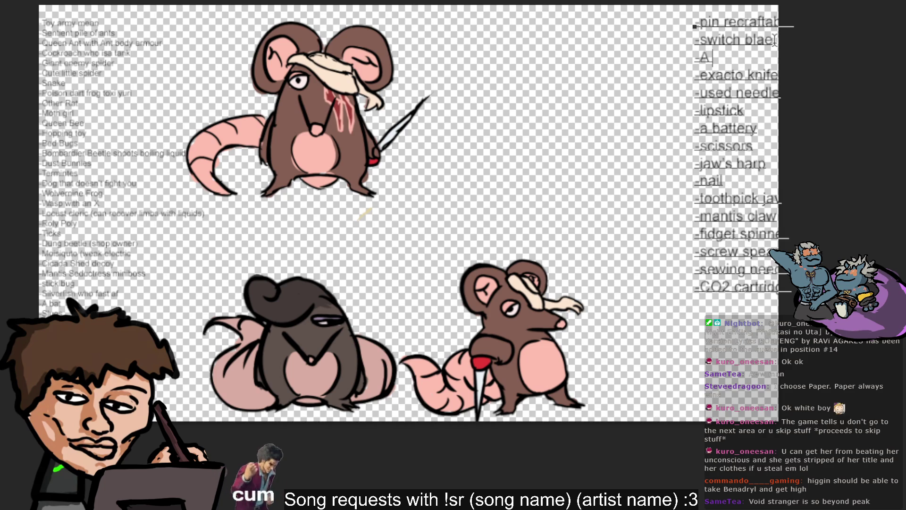
text(llen key)
key(Return)
text(-String with)
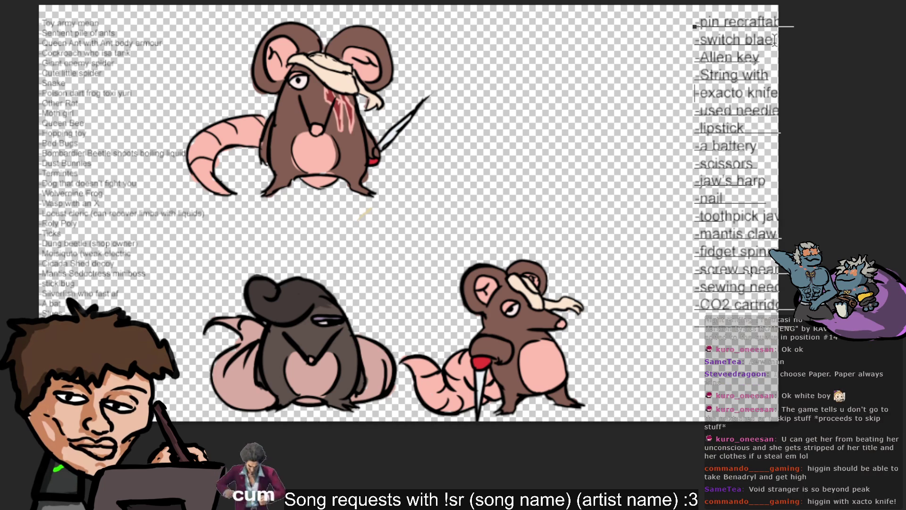
text( pebble)
key(Return)
text(-rusty nail)
- Add 'glass', '-pencil' and '-matchstick' entries, inserting '-letter openere' after the pencil line
key(Return)
text(-)
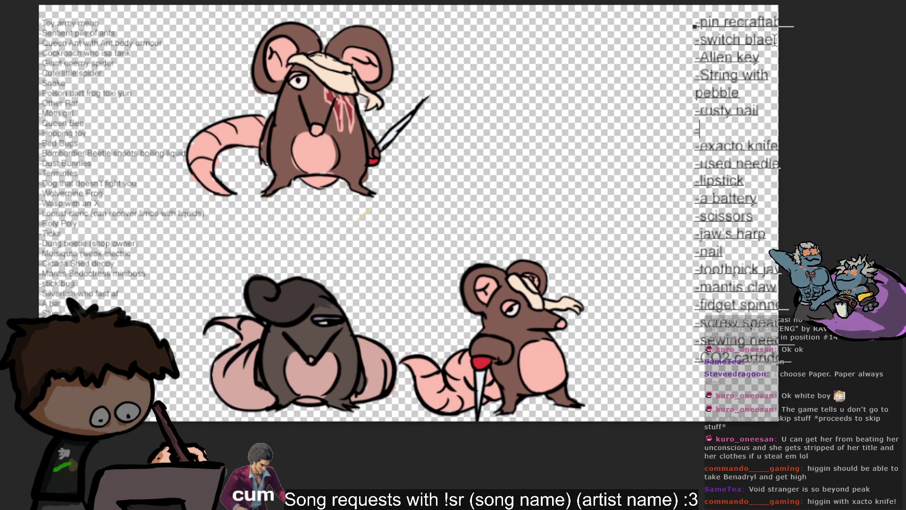
text(glass)
key(Return)
text(-pencil)
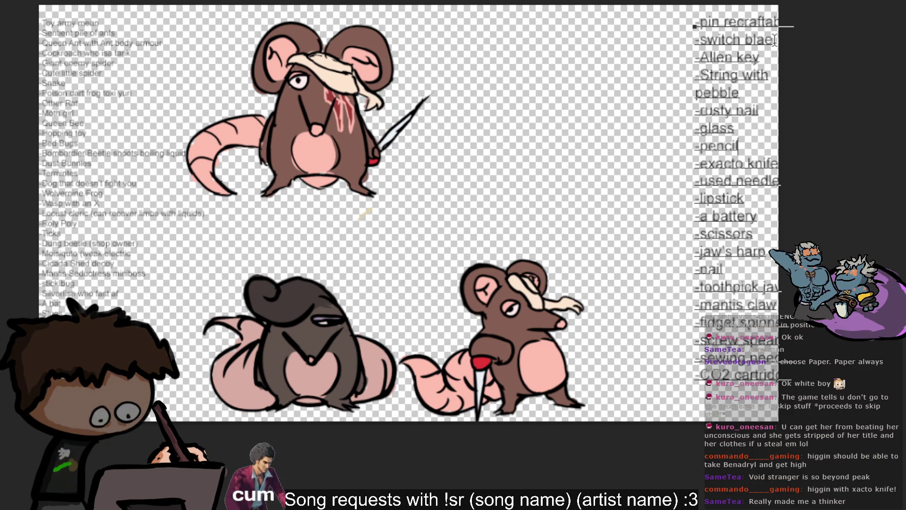
key(Return)
text(-matc)
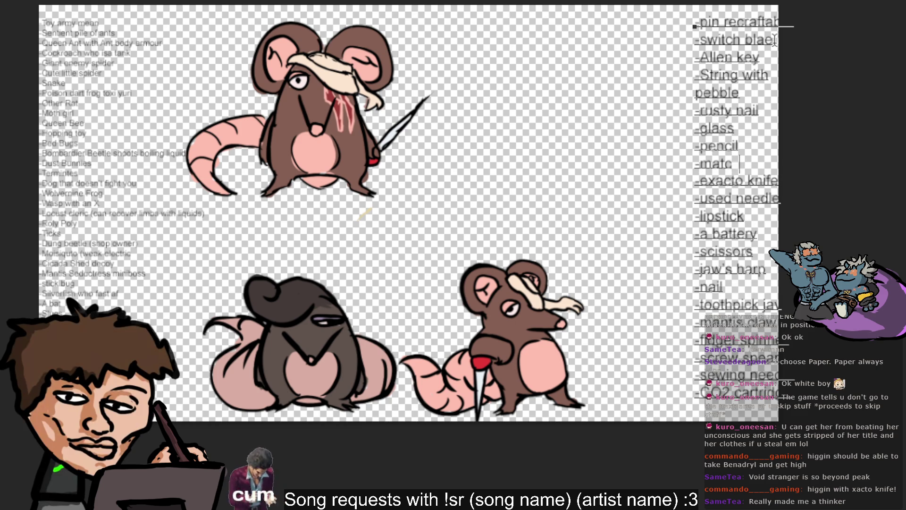
text(hstick)
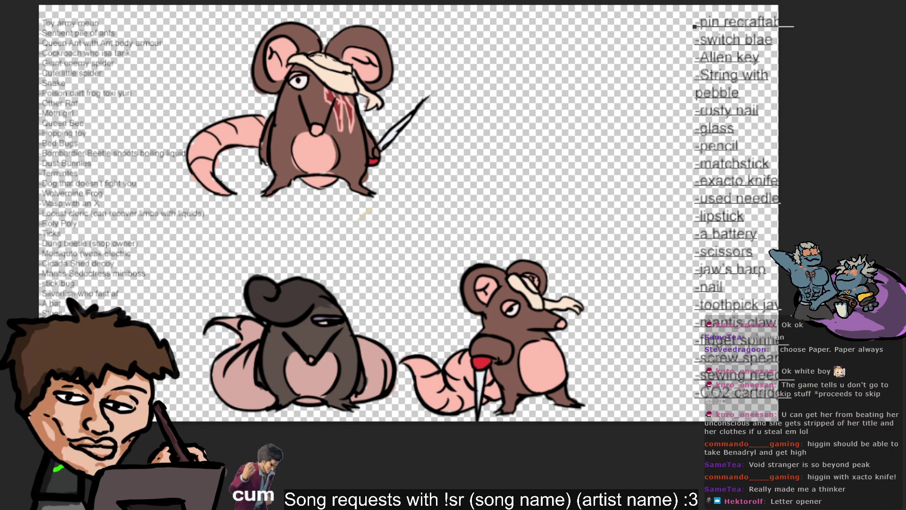
click(751, 142)
key(Return)
text(-)
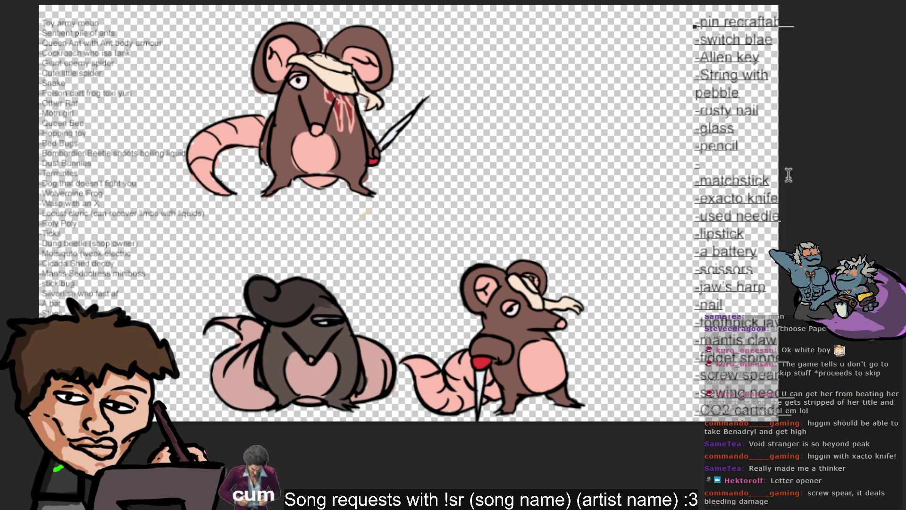
text(letter openere)
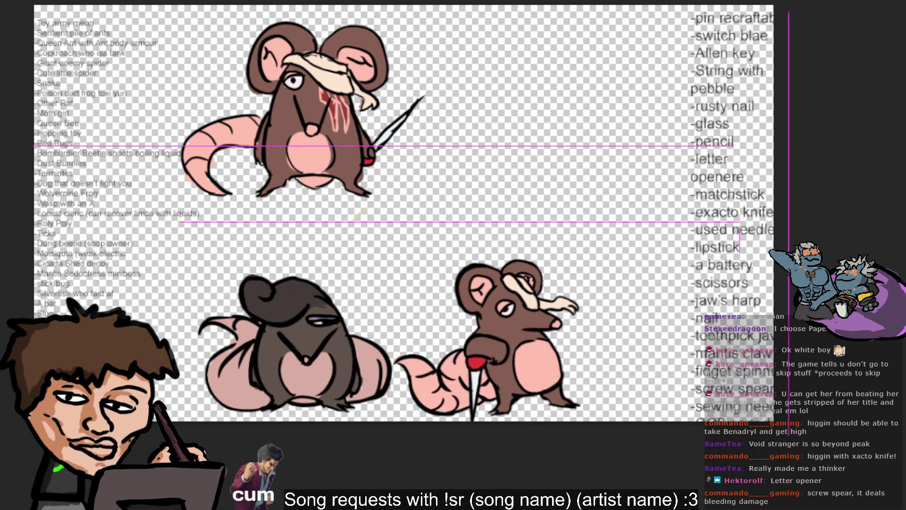
- Try a '-bolt' entry after letter openere, then delete it again
drag(736, 142, 716, 132)
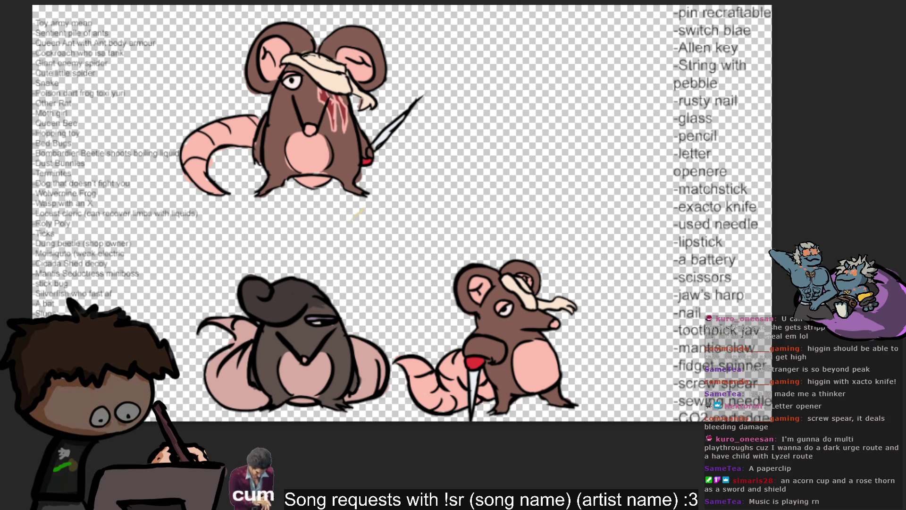
click(733, 169)
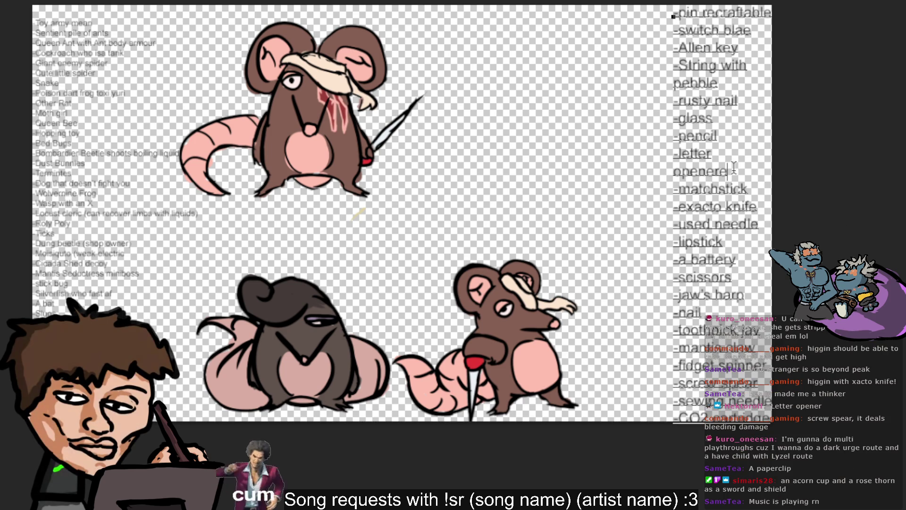
key(Return)
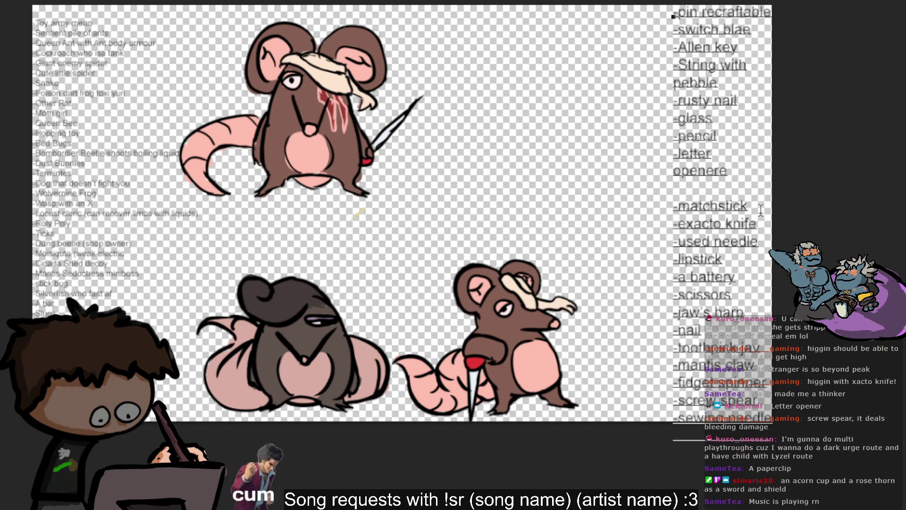
text(-bolt)
key(BackSpace)
key(BackSpace)
key(BackSpace)
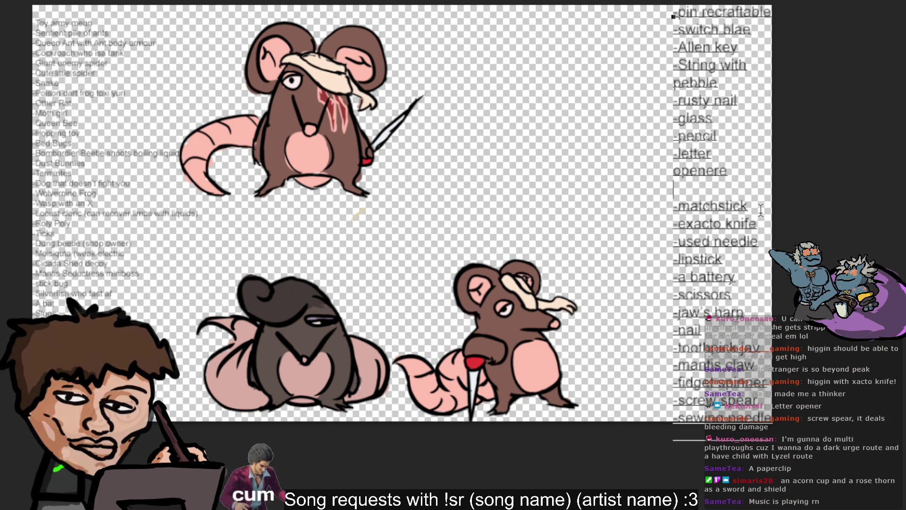
text(-)
key(BackSpace)
key(BackSpace)
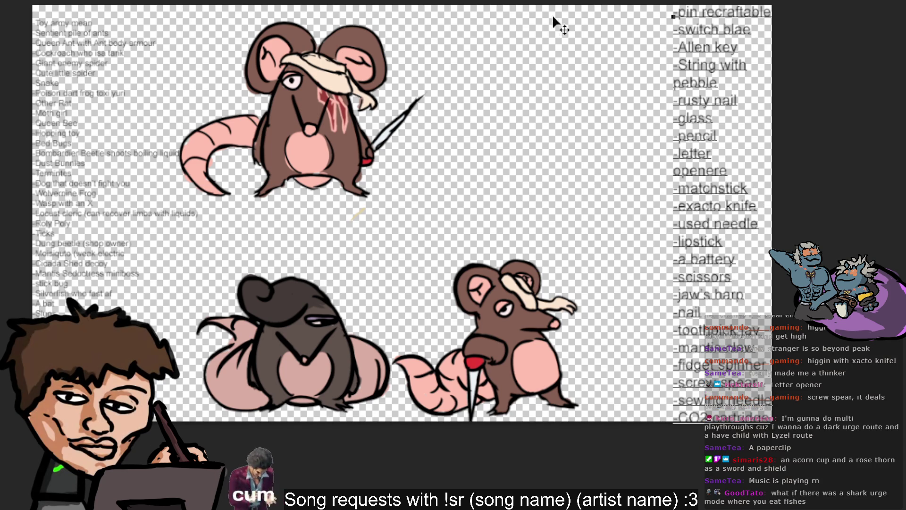
- Add '-paper clip' after pencil, commit the text, and scale and move the list with Ctrl+T
click(718, 133)
key(Return)
text(-)
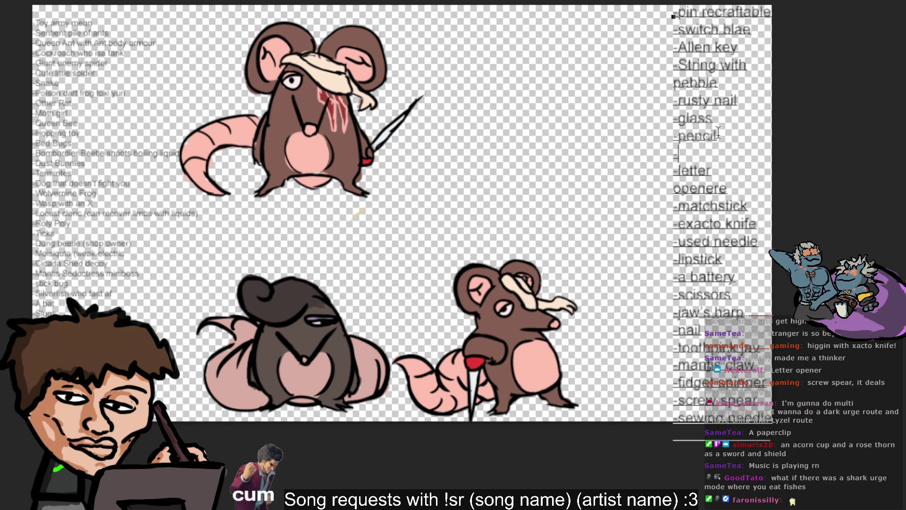
text(paper clip)
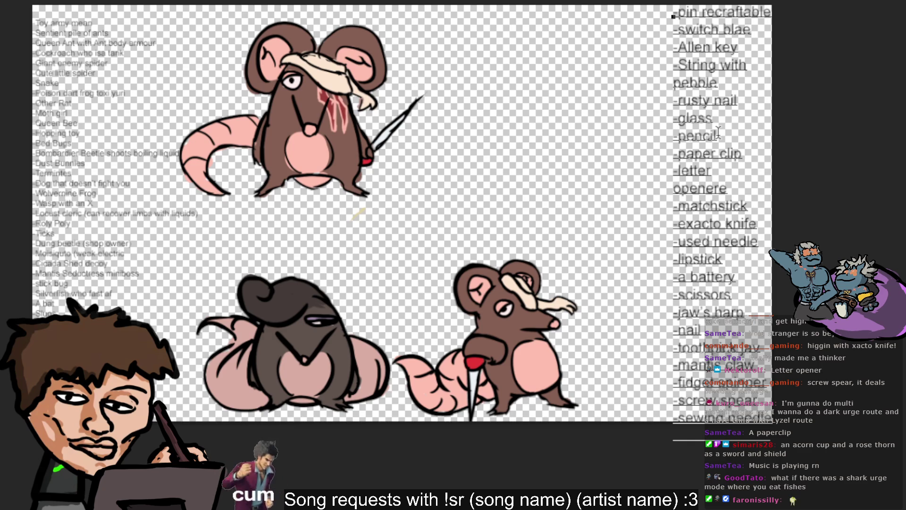
key(ctrl+Return)
key(ctrl+t)
drag(758, 224, 735, 196)
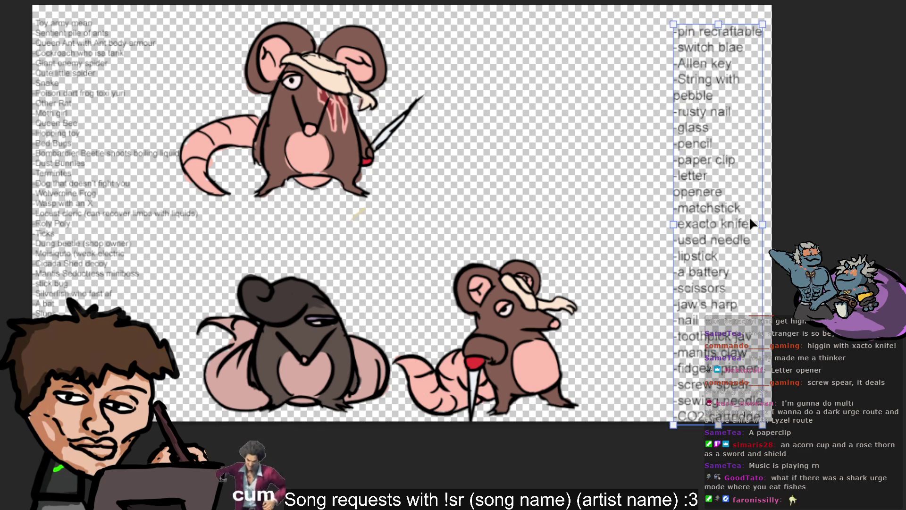
- Apply the list's new size and add 'laser pointer' as the weapon list's last entry
key(Return)
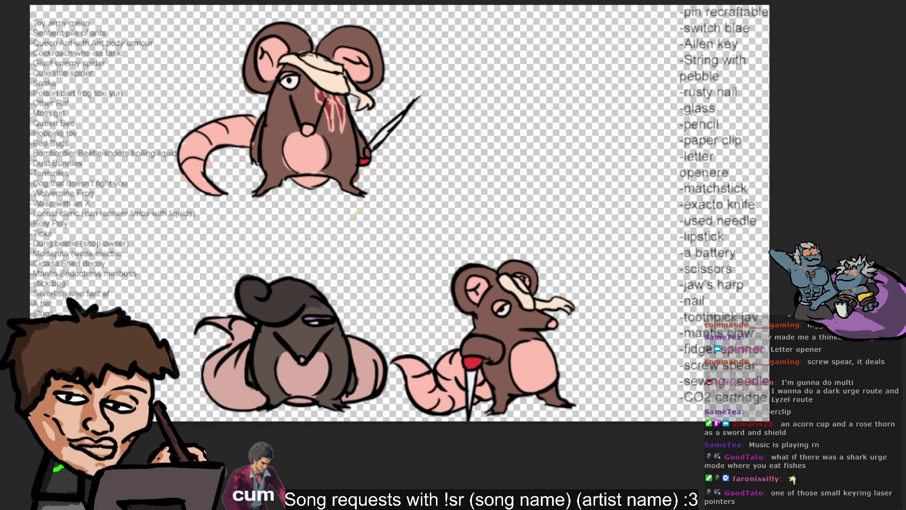
click(776, 419)
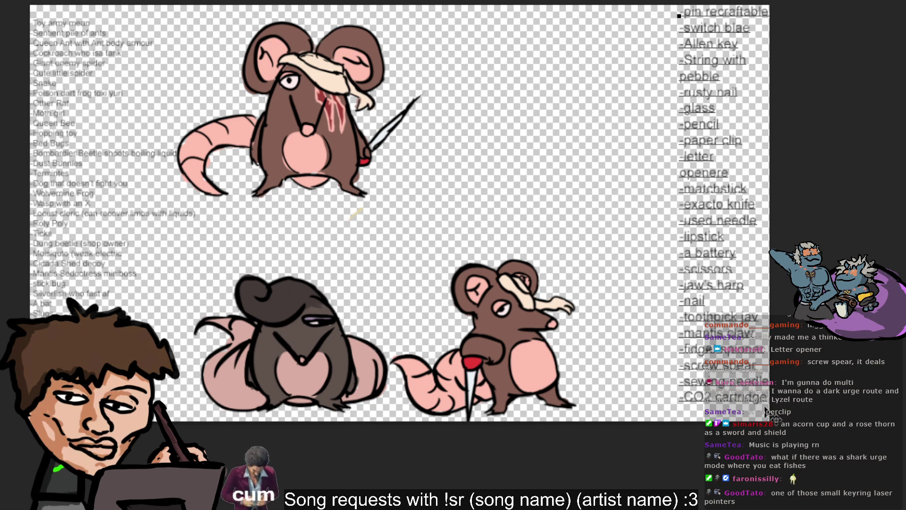
text(-laser pointer)
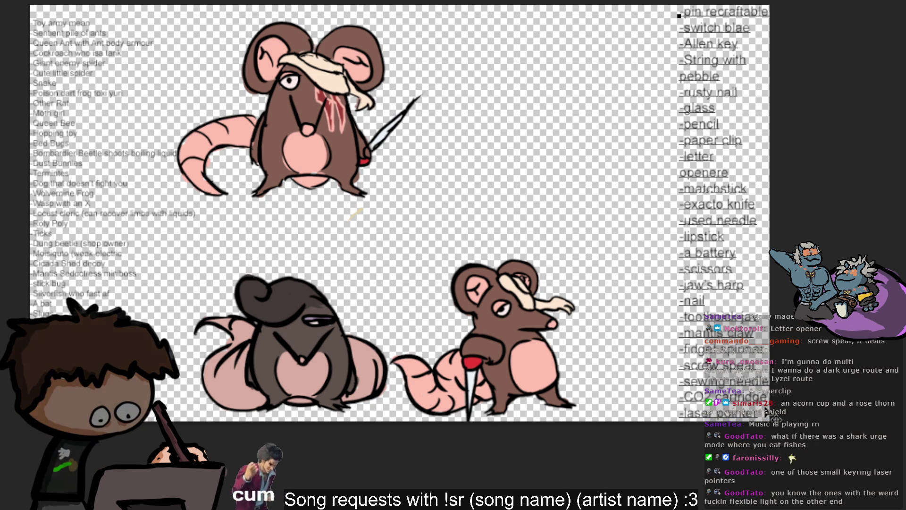
key(Escape)
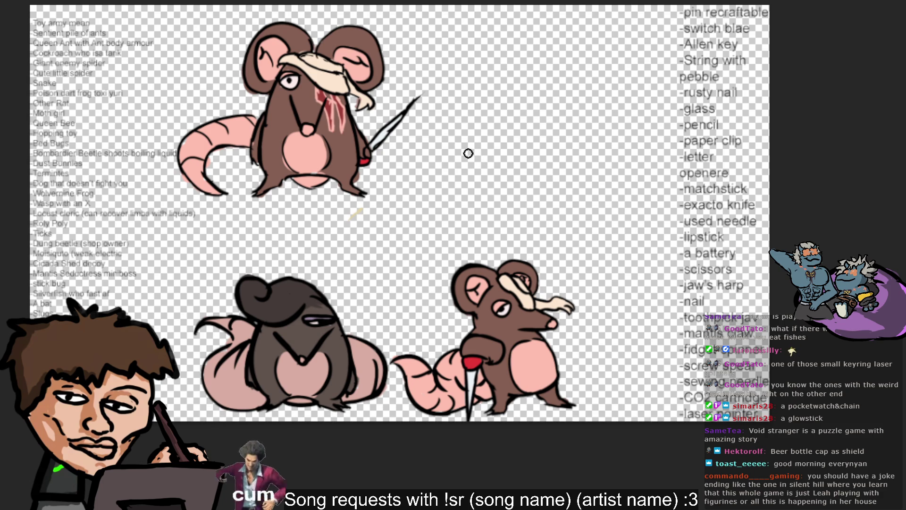
drag(478, 128, 481, 134)
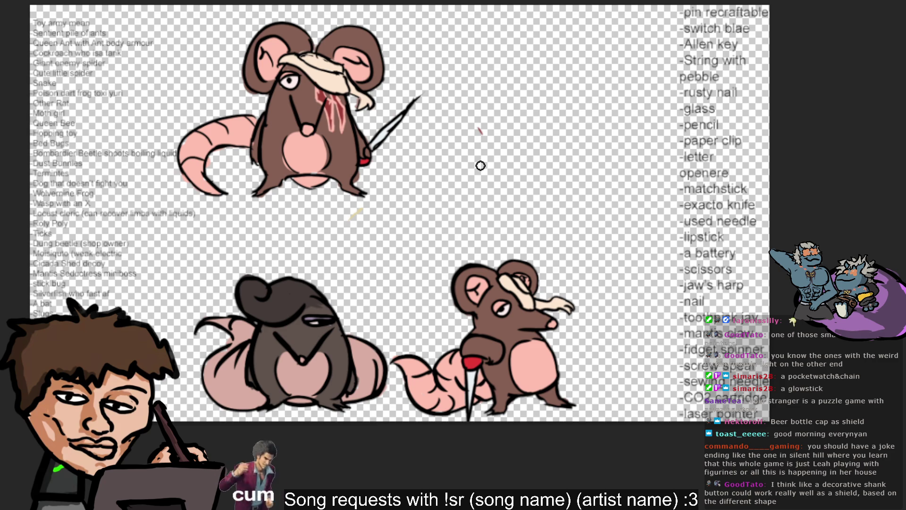
- Undo the stray red mark, sample the knife handle's red, and draw a curved head line
key(ctrl+z)
alt+click(363, 166)
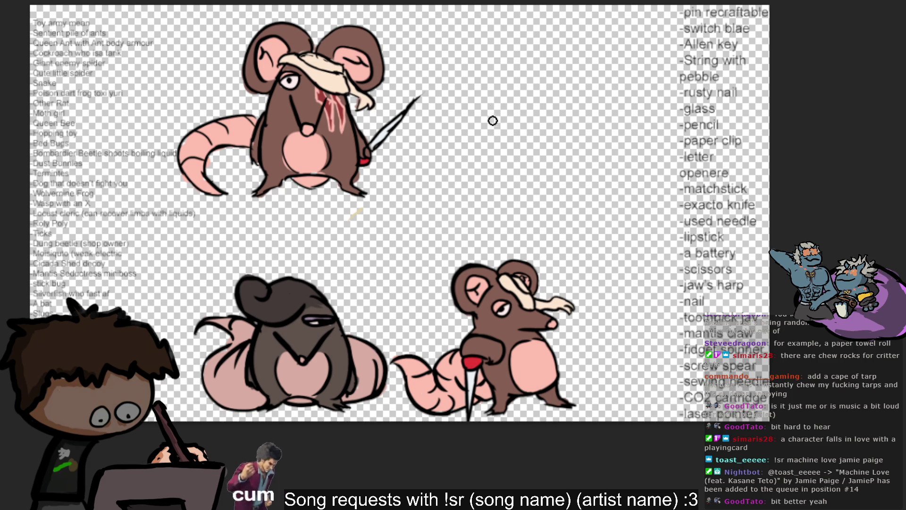
drag(478, 88, 481, 114)
key(ctrl+z)
drag(495, 75, 477, 108)
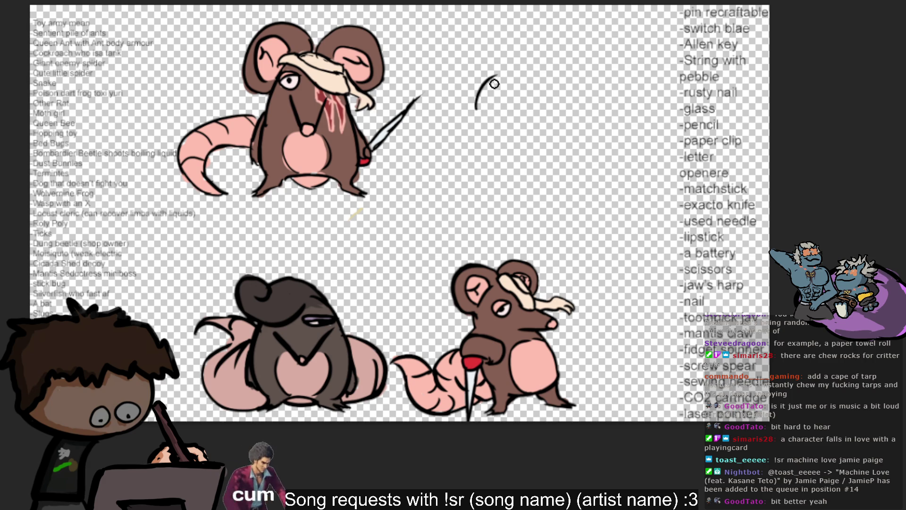
- Sketch the new rat's head arc, snout line and straight lower jaw
key(ctrl+z)
mouse_move(496, 74)
mouse_down()
mouse_move(469, 124)
mouse_move(510, 67)
mouse_move(532, 72)
mouse_up()
key(ctrl+z)
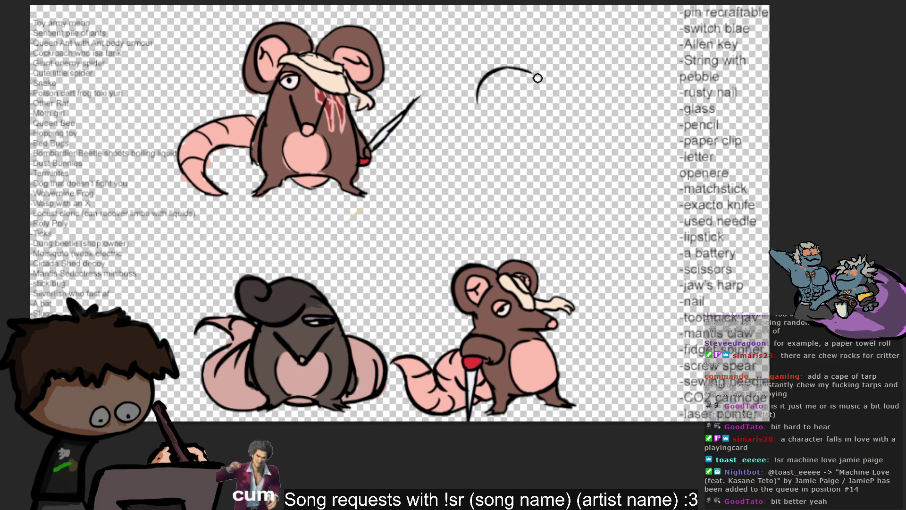
drag(490, 95, 466, 125)
key(ctrl+z)
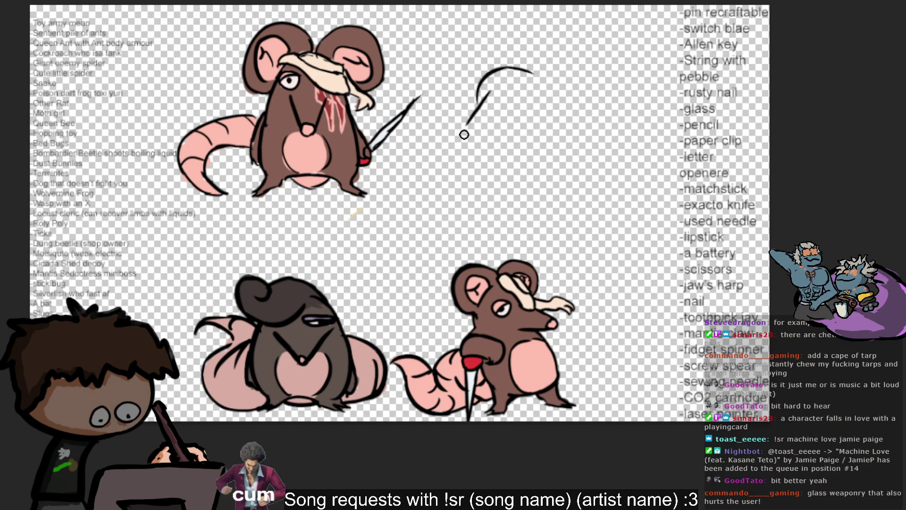
mouse_move(476, 129)
mouse_down()
mouse_move(468, 127)
mouse_move(519, 120)
mouse_move(480, 145)
mouse_move(519, 113)
mouse_up()
key(ctrl+z)
key(ctrl+z)
key(ctrl+z)
drag(470, 132, 521, 111)
key(ctrl+z)
drag(469, 131, 521, 112)
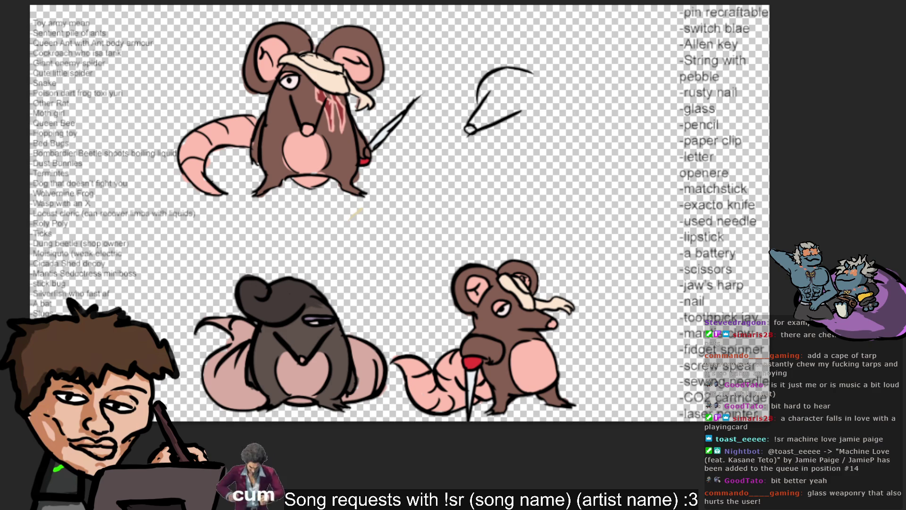
- Extend the head's top arc and add an outlined eye
mouse_move(523, 66)
mouse_down()
mouse_move(543, 76)
mouse_move(540, 102)
mouse_up()
key(ctrl+z)
key(ctrl+z)
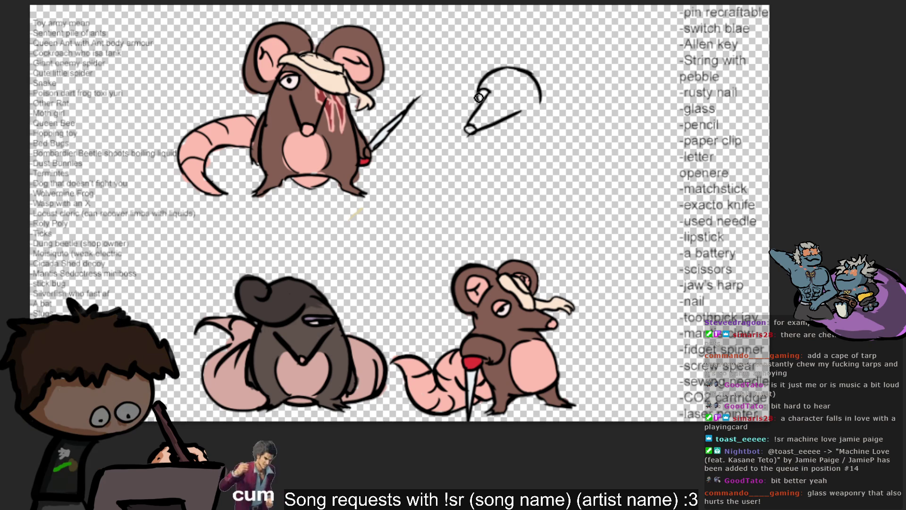
drag(479, 93, 487, 97)
key(ctrl+z)
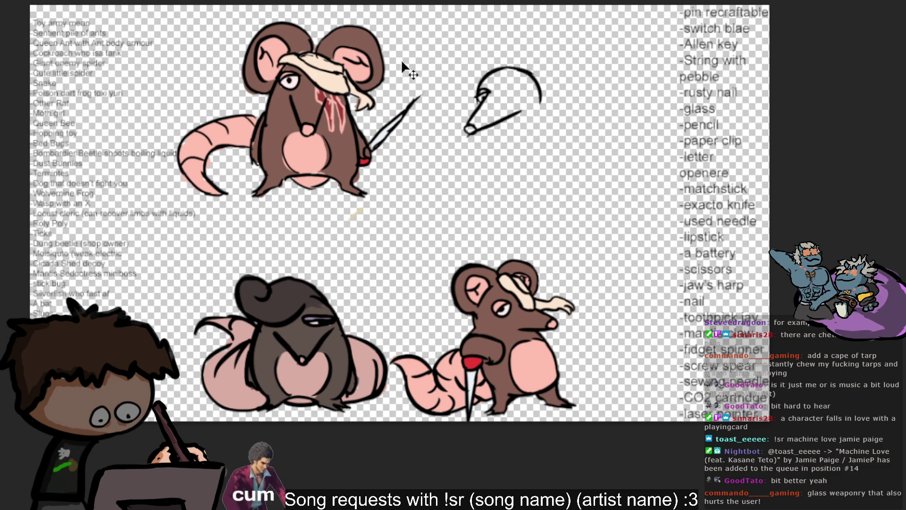
- Shift the head sketch right, dab the snout tip, and draw a line down from it
drag(481, 84, 532, 90)
key(b)
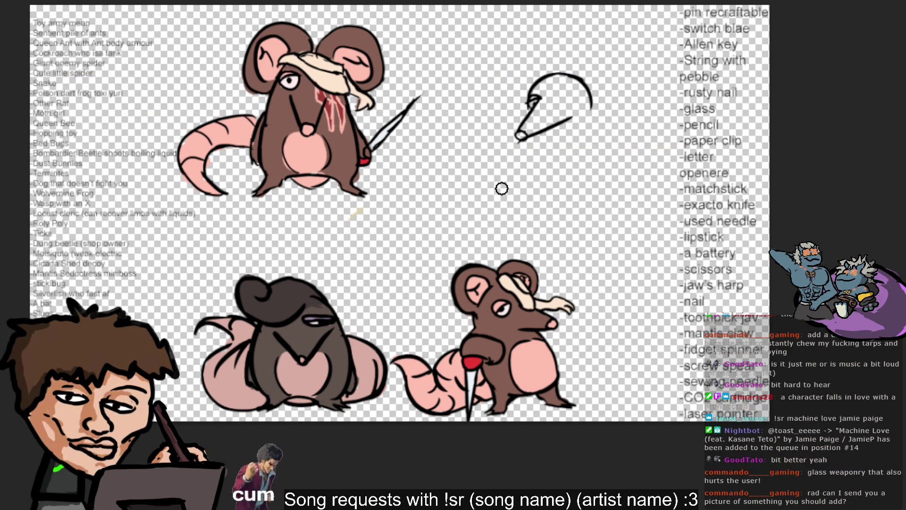
drag(517, 136, 522, 139)
key(v)
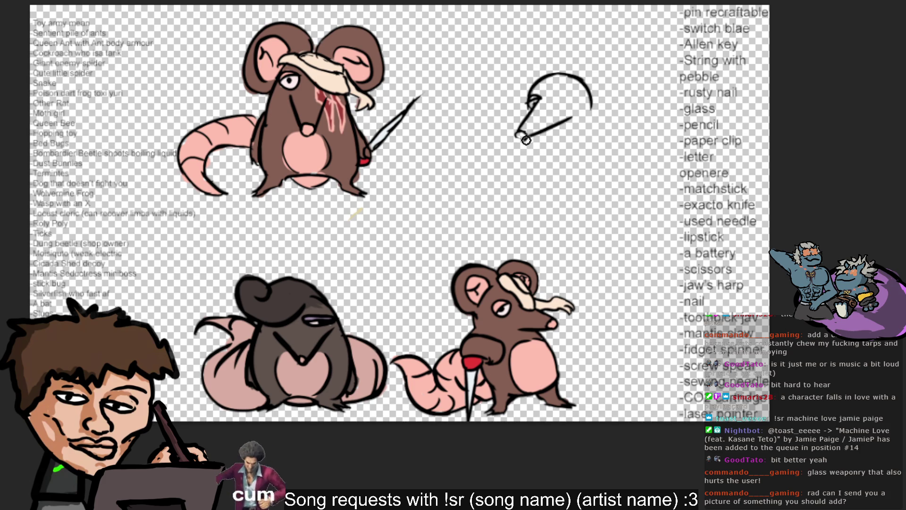
key(b)
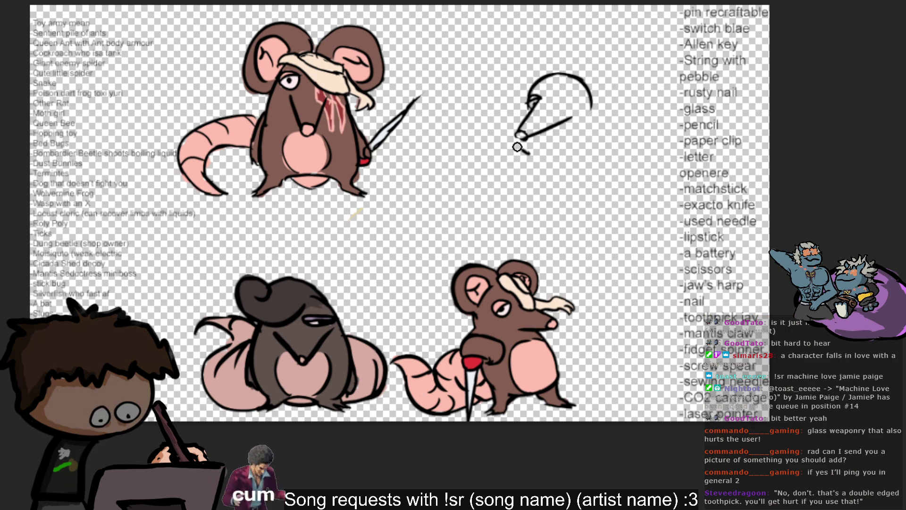
drag(530, 136, 524, 179)
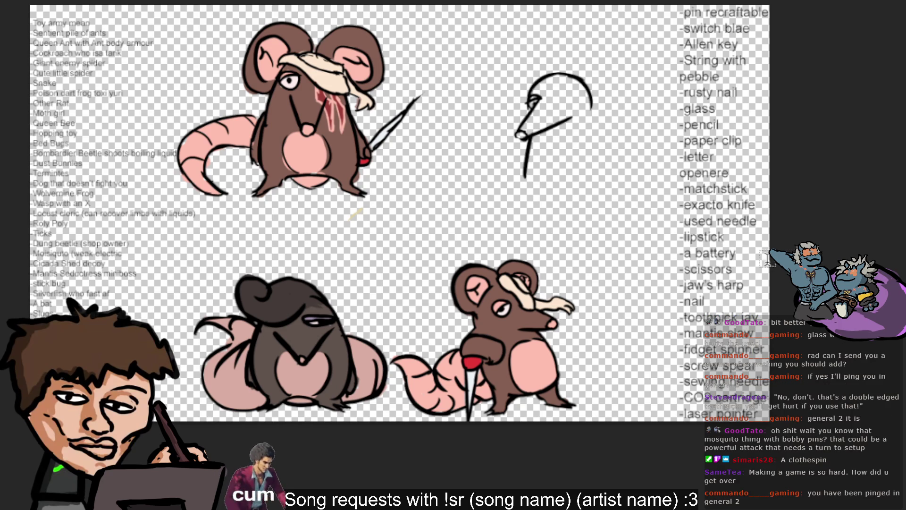
click(729, 231)
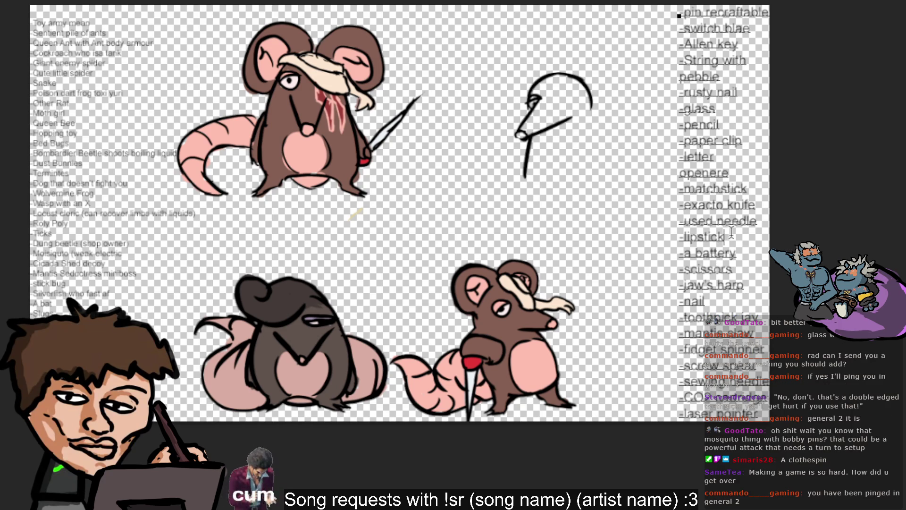
- Insert 'clothespin' on a new line after '-lipstick' in the weapon list
key(Return)
text(-)
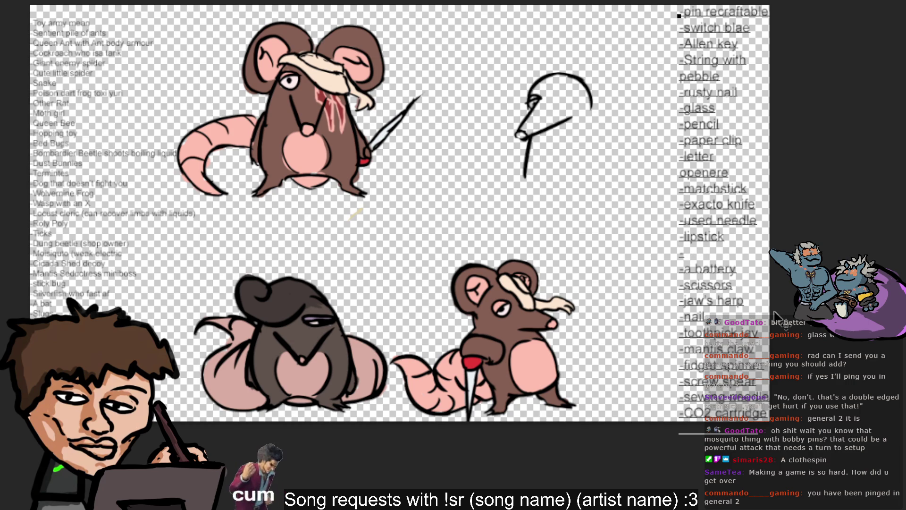
text(clothespin)
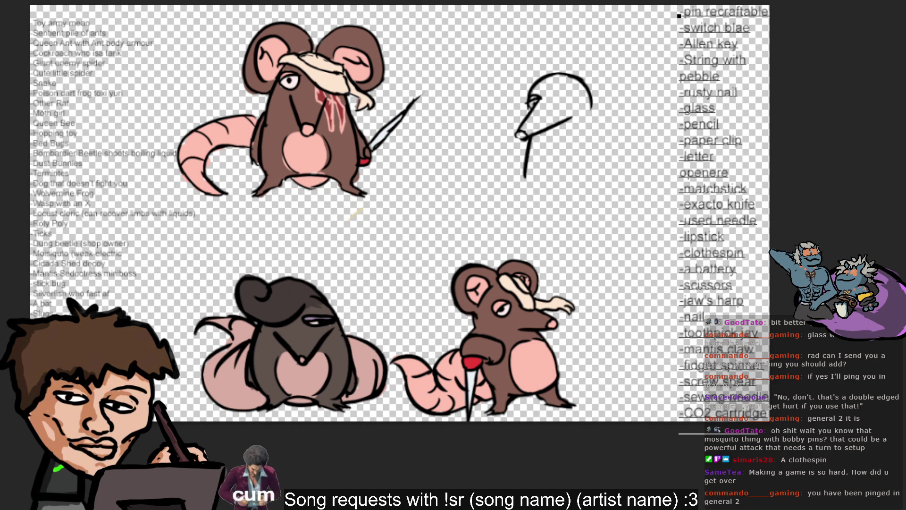
key(Escape)
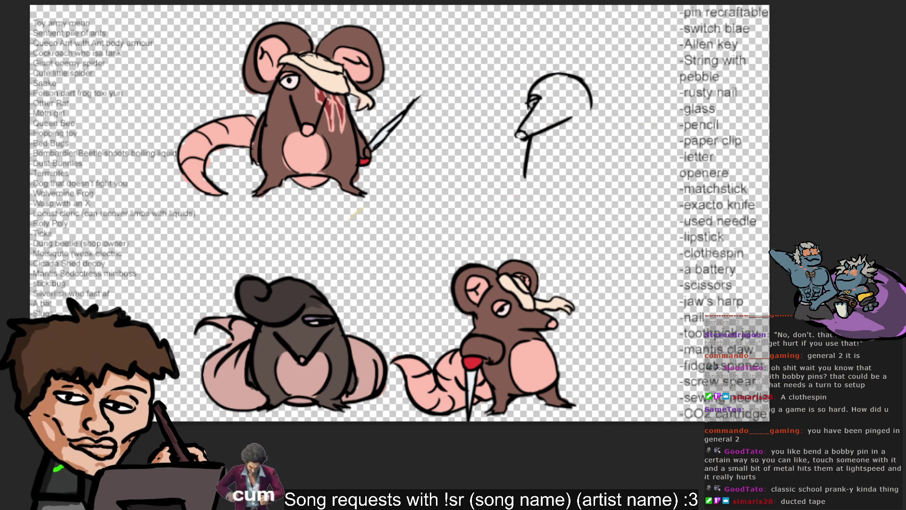
- Sketch the rat's neck, belly curve, raised arm and lower-left body curve
drag(523, 176, 535, 161)
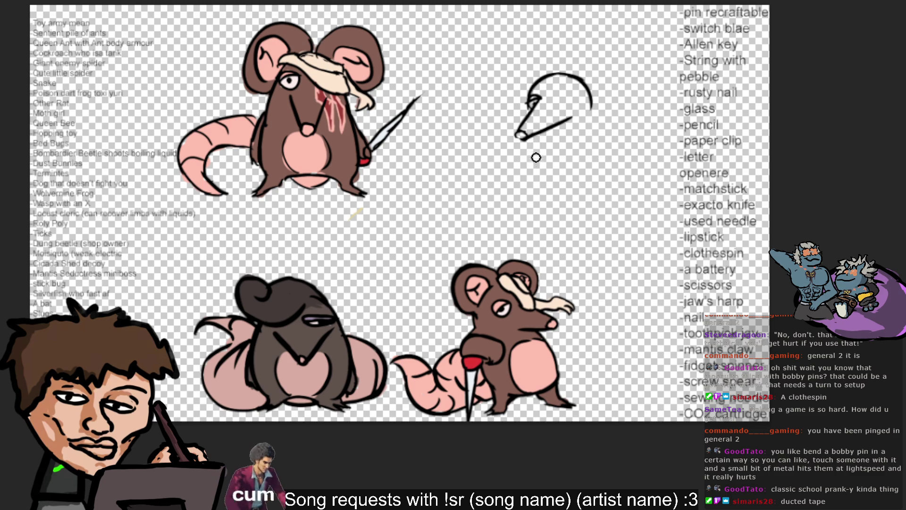
drag(528, 138, 523, 177)
key(ctrl+z)
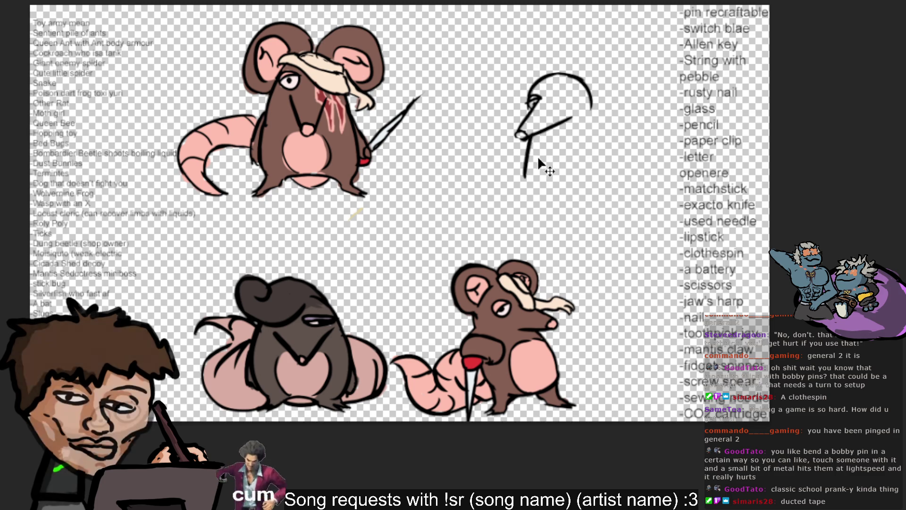
mouse_move(580, 173)
mouse_down()
mouse_move(533, 181)
mouse_move(592, 175)
mouse_up()
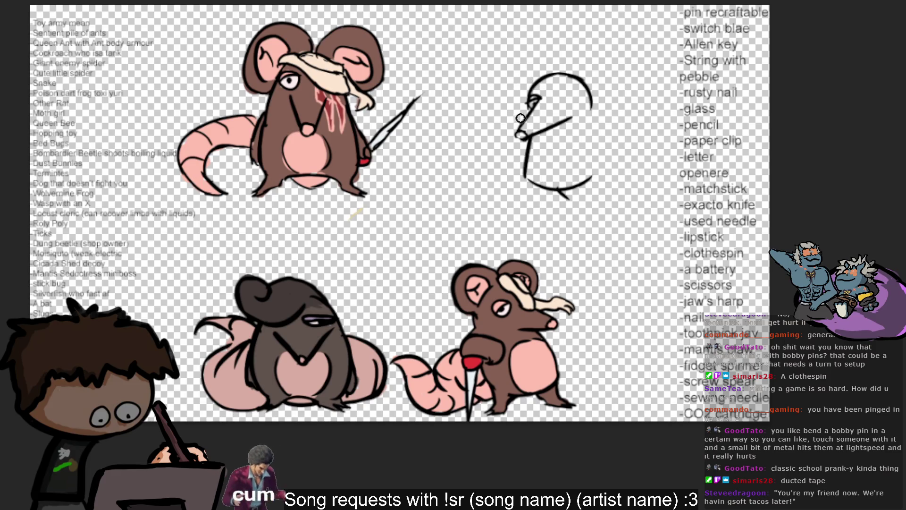
mouse_move(517, 138)
mouse_down()
mouse_move(505, 118)
mouse_move(519, 105)
mouse_up()
key(ctrl+z)
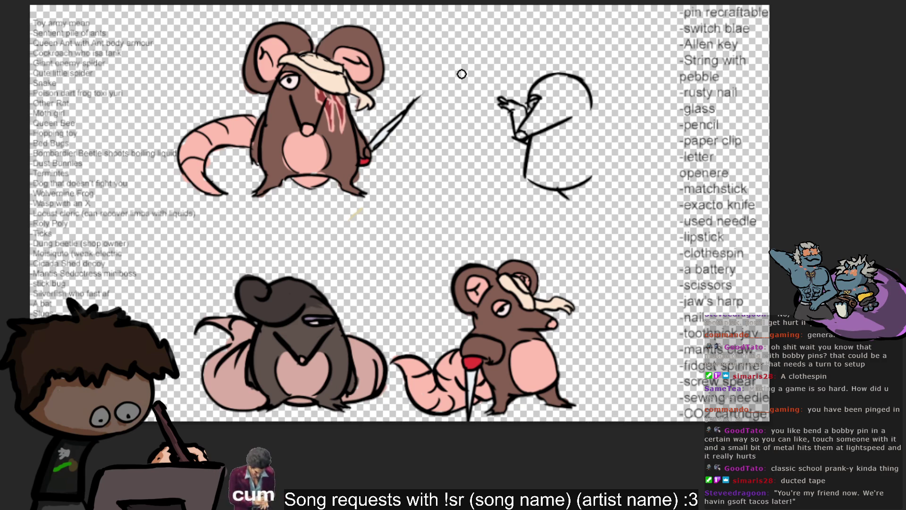
drag(500, 100, 476, 89)
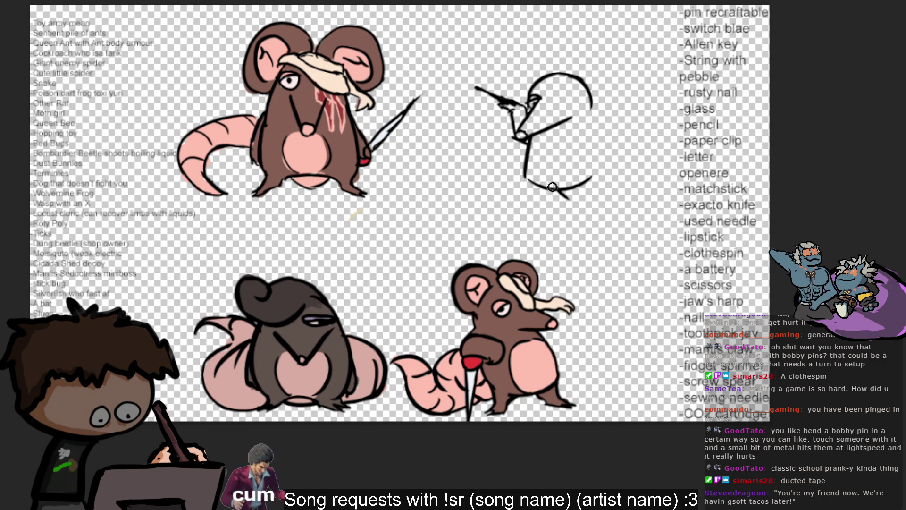
drag(523, 169, 558, 189)
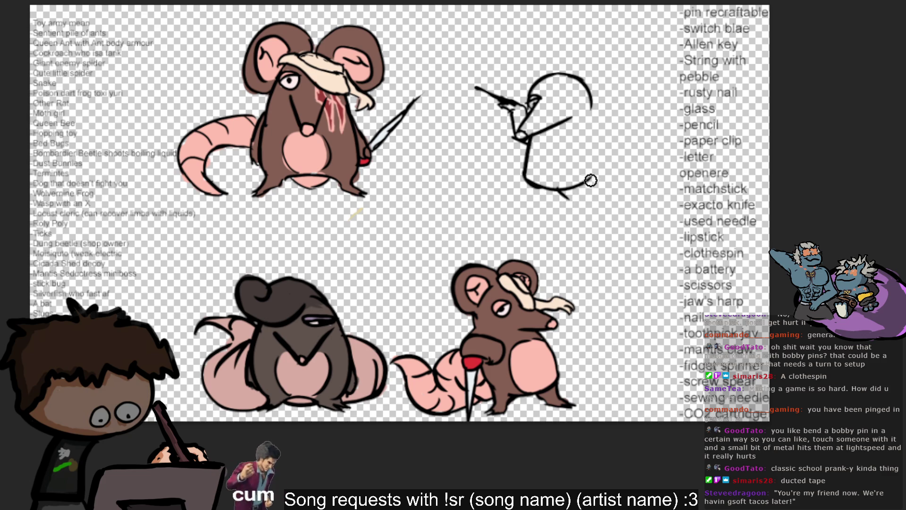
drag(592, 178, 564, 191)
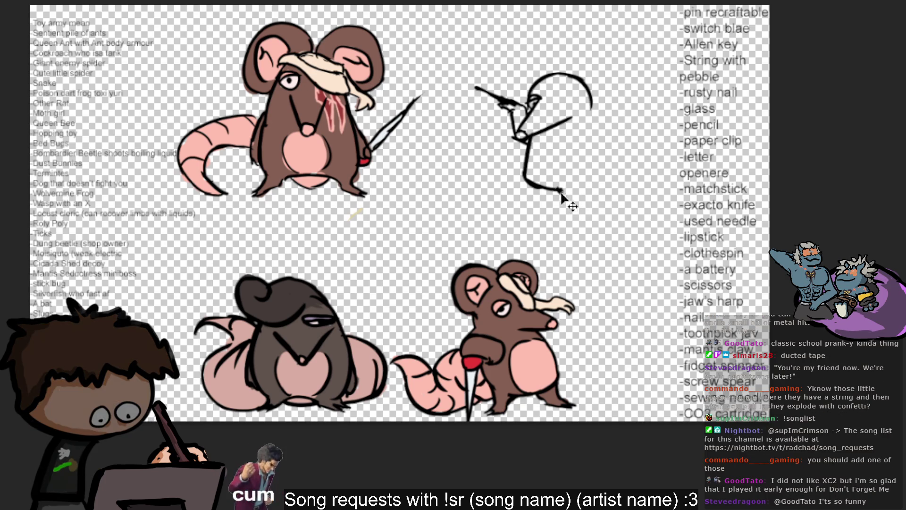
- Try repeated strokes for the back and right-side body curve
drag(590, 118, 599, 181)
key(ctrl+z)
drag(589, 102, 602, 162)
key(ctrl+z)
drag(590, 126, 599, 179)
key(ctrl+z)
drag(586, 101, 606, 179)
key(ctrl+z)
mouse_move(585, 100)
mouse_down()
mouse_move(596, 182)
mouse_move(603, 166)
mouse_up()
key(ctrl+z)
key(ctrl+z)
drag(587, 116, 571, 179)
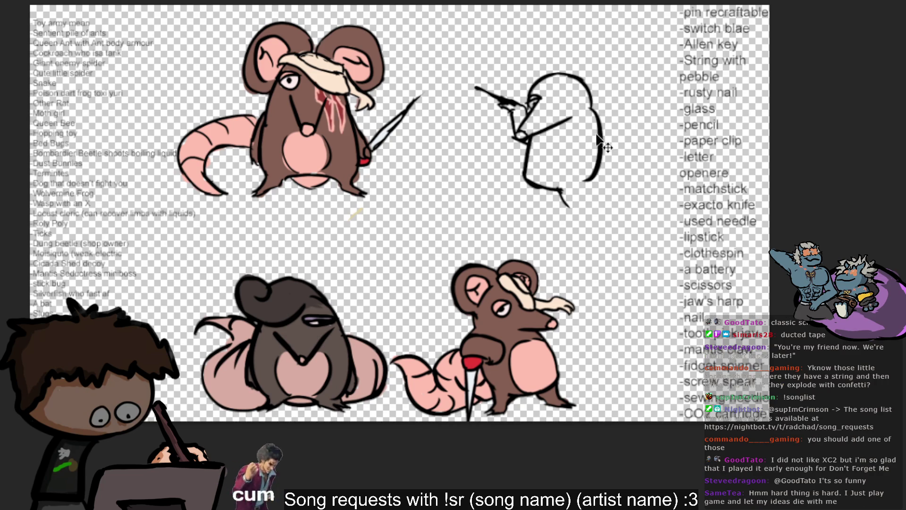
key(ctrl+z)
drag(586, 111, 581, 189)
key(ctrl+z)
drag(588, 105, 577, 189)
key(ctrl+z)
mouse_move(586, 105)
mouse_down()
mouse_move(574, 189)
mouse_move(596, 181)
mouse_move(602, 204)
mouse_up()
key(ctrl+z)
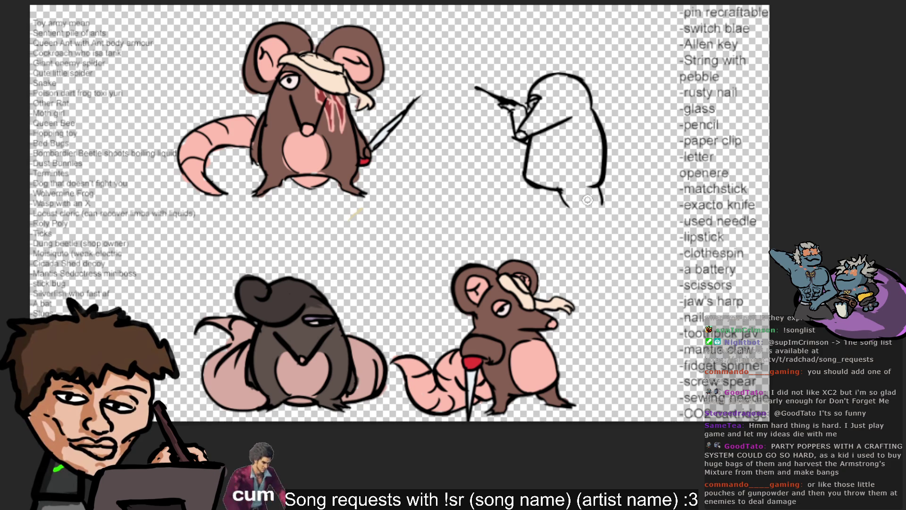
- Draw the legs and feet at the bottom and clean up the lower-right outline
key(v)
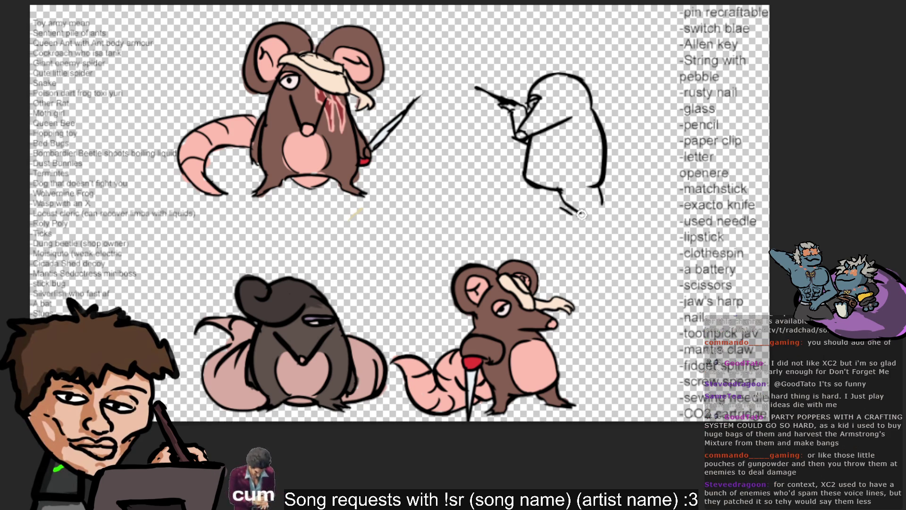
key(ctrl+z)
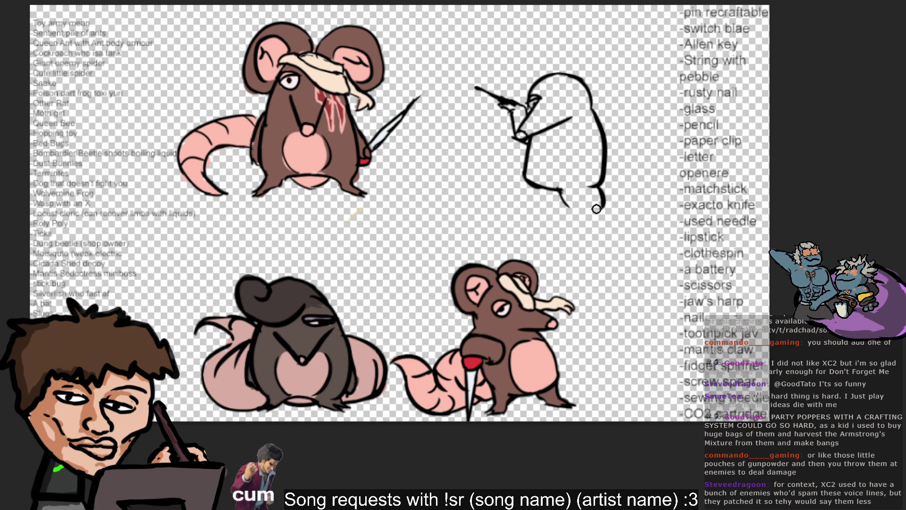
drag(596, 189, 604, 207)
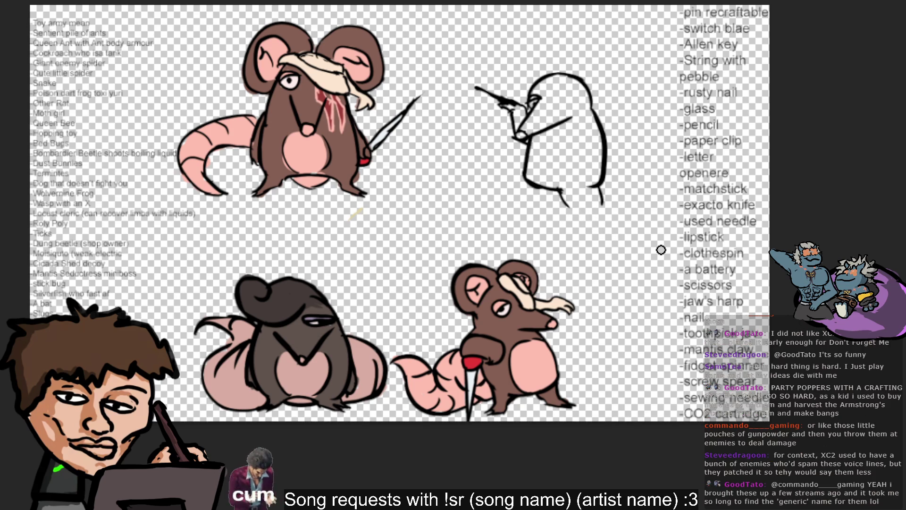
drag(561, 199, 577, 211)
key(ctrl+z)
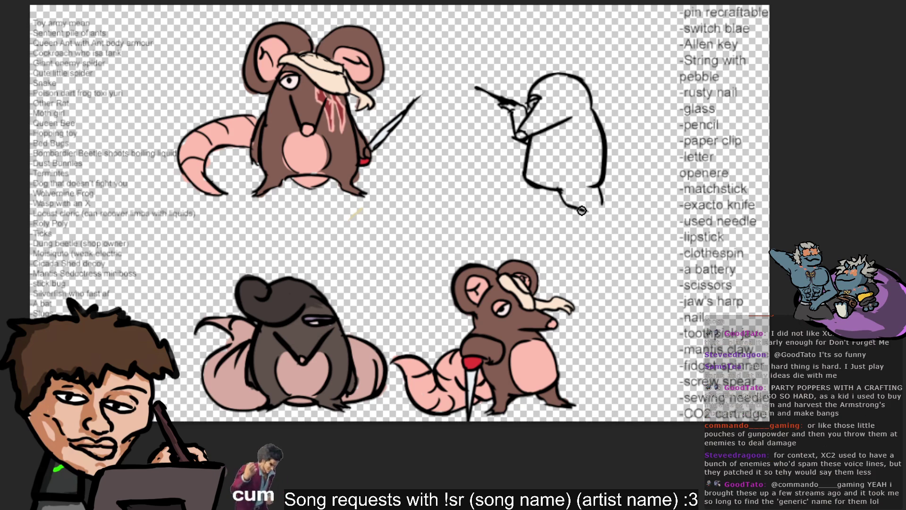
mouse_move(563, 201)
mouse_down()
mouse_move(608, 220)
mouse_move(602, 199)
mouse_up()
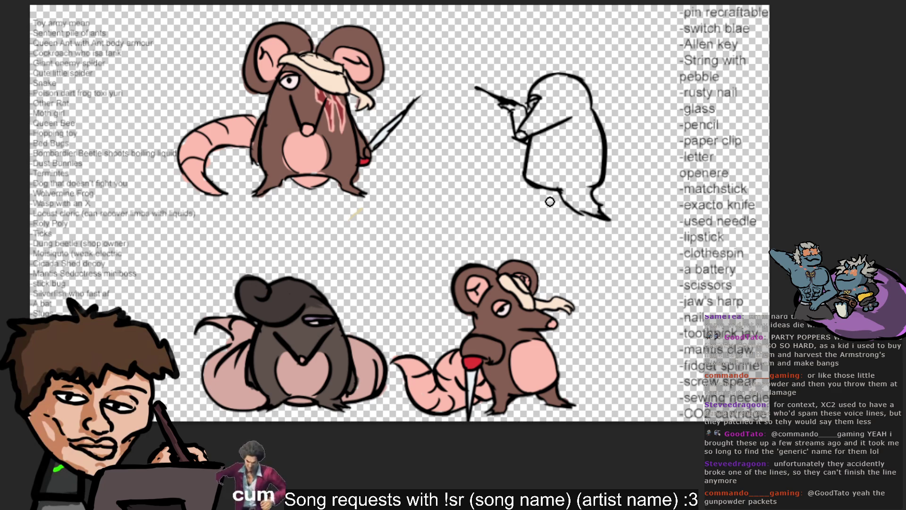
mouse_move(568, 210)
mouse_down()
mouse_move(580, 208)
mouse_move(556, 190)
mouse_up()
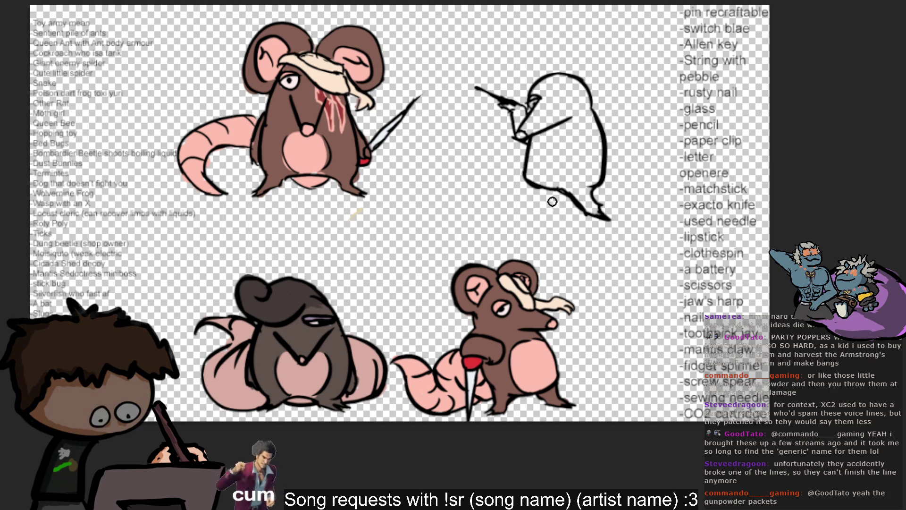
mouse_move(537, 190)
mouse_down()
mouse_move(519, 210)
mouse_move(566, 190)
mouse_up()
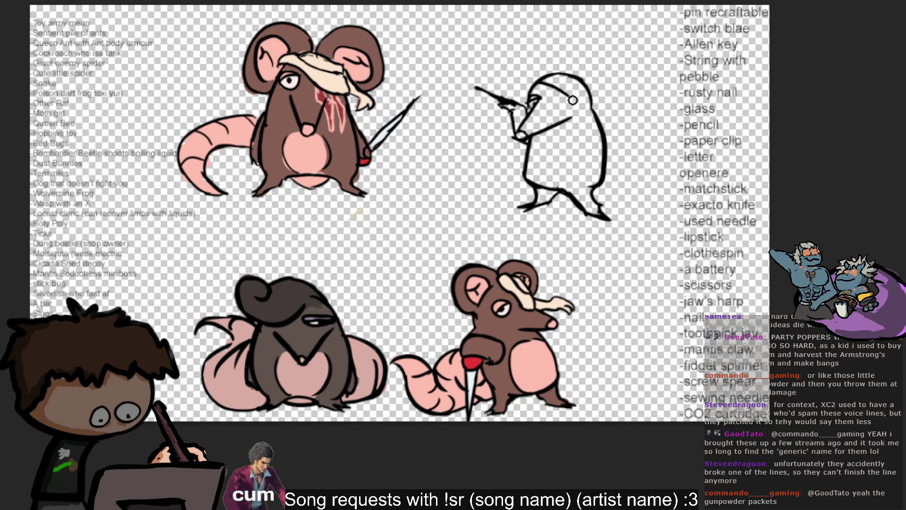
- Sketch a cap with a band across the rat's head and a tip extending right
drag(533, 84, 561, 68)
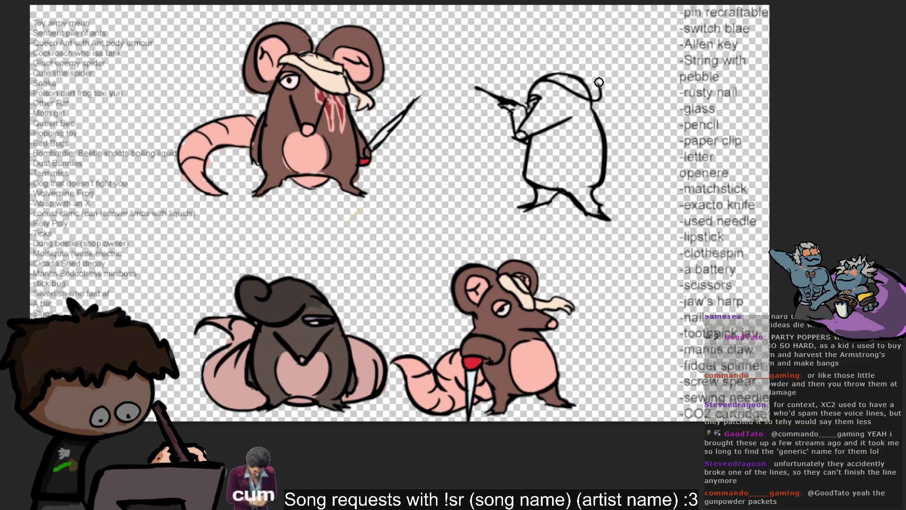
key(ctrl+z)
drag(589, 97, 553, 93)
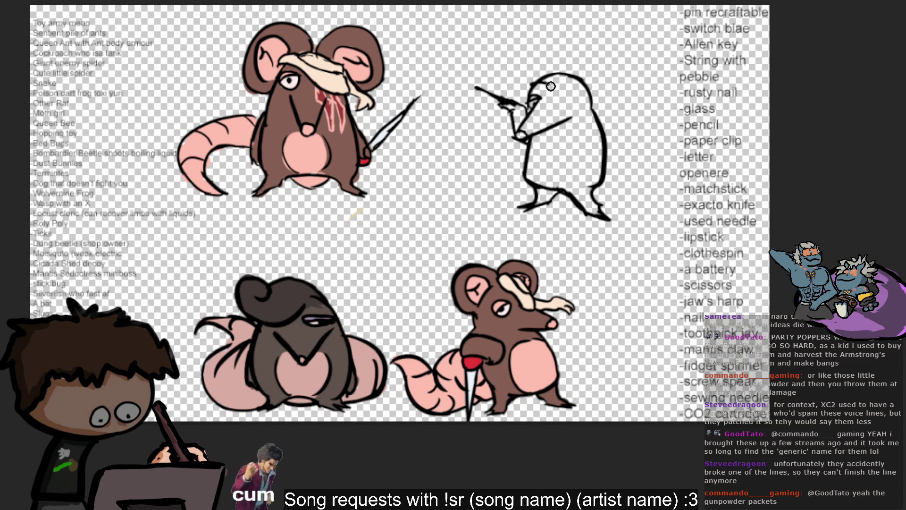
drag(570, 99, 588, 87)
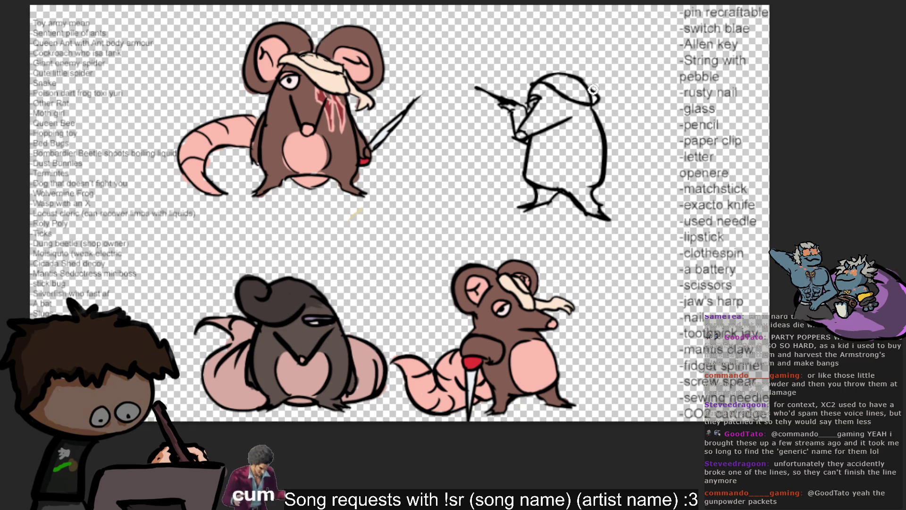
drag(532, 78, 573, 82)
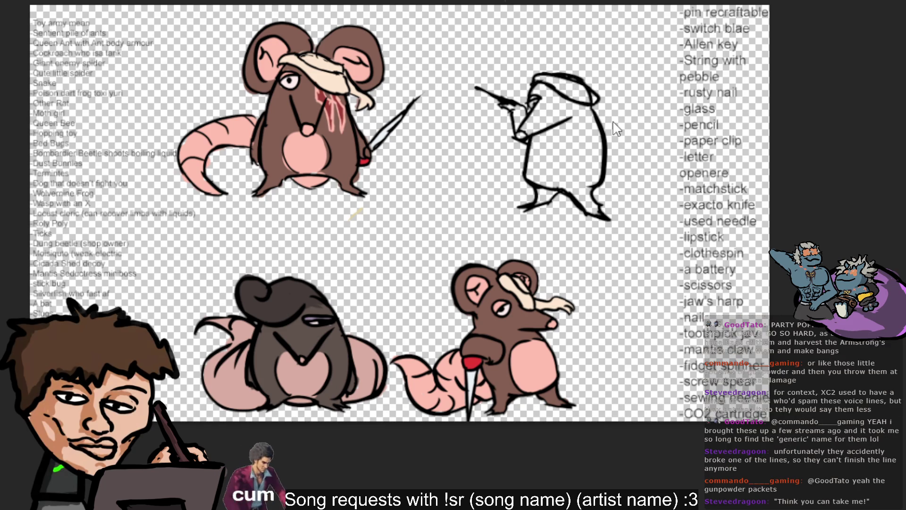
drag(555, 68, 597, 90)
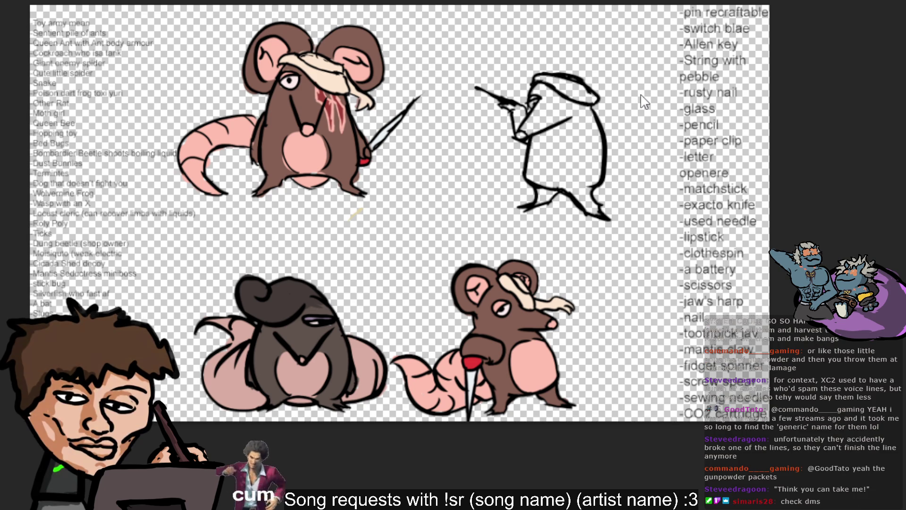
drag(587, 83, 622, 104)
key(ctrl+z)
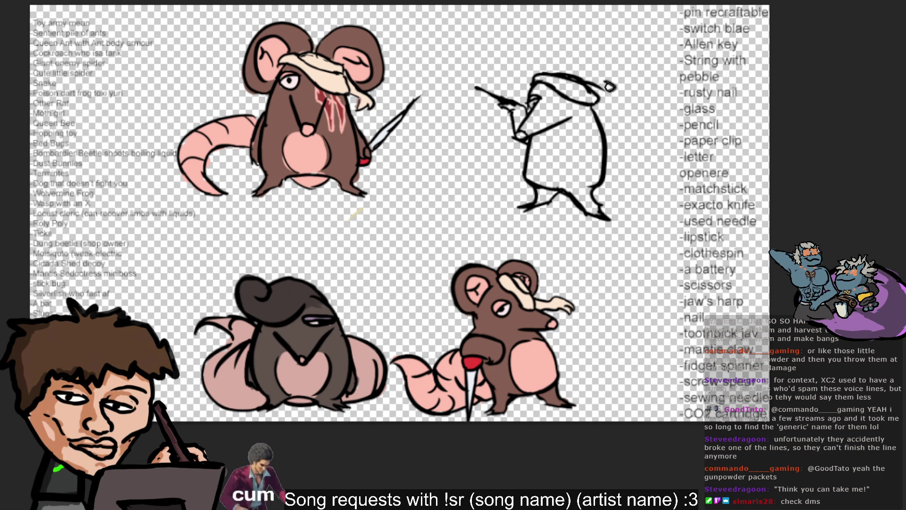
mouse_move(608, 94)
mouse_down()
mouse_move(622, 91)
mouse_move(631, 104)
mouse_move(602, 97)
mouse_up()
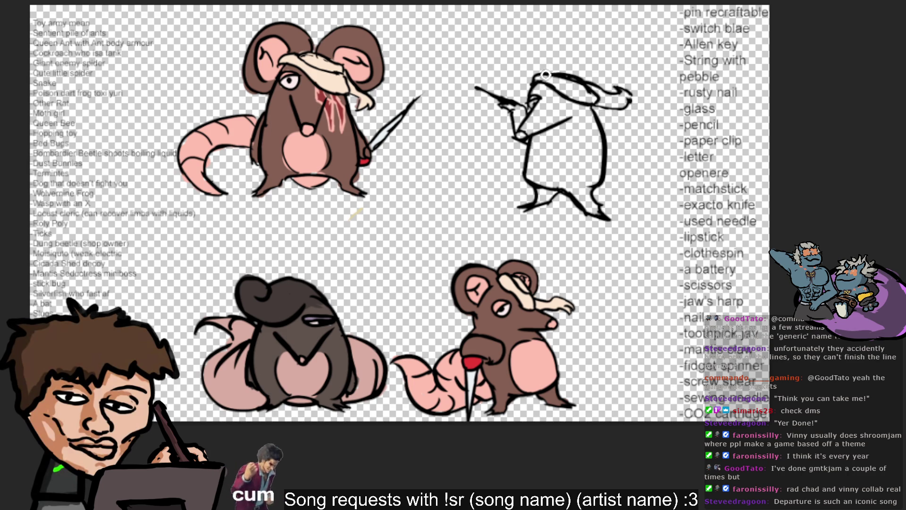
- Try several rounded dome arcs above the rat's head for a bowler hat
drag(572, 46, 566, 72)
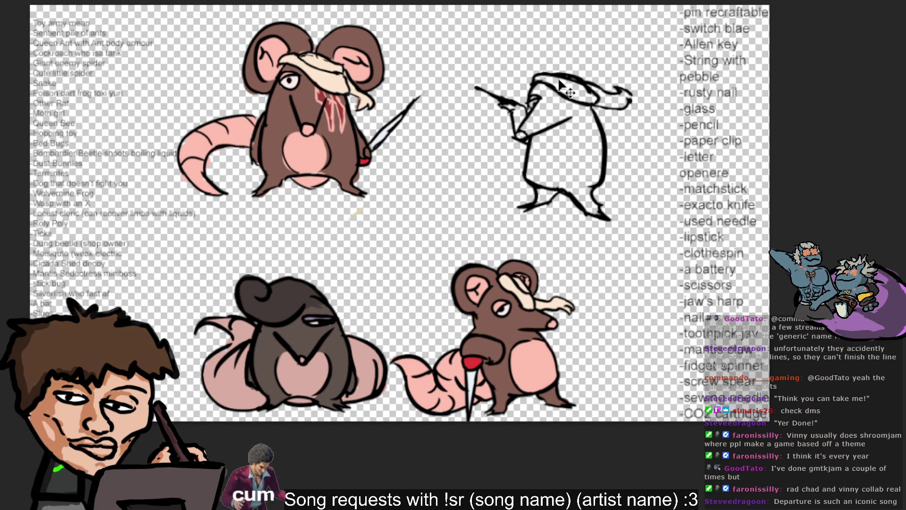
key(ctrl+z)
drag(553, 75, 607, 73)
key(ctrl+z)
drag(555, 60, 609, 76)
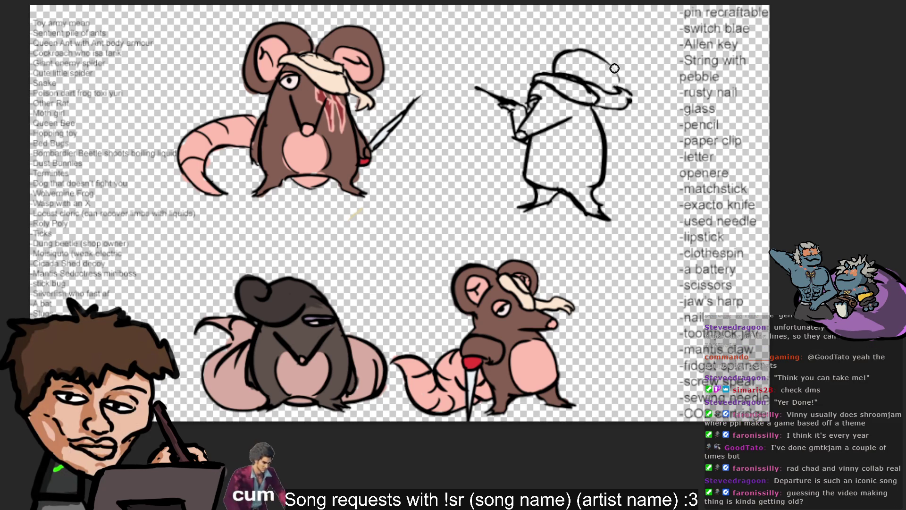
key(ctrl+z)
mouse_move(571, 47)
mouse_down()
mouse_move(608, 64)
mouse_move(603, 89)
mouse_up()
key(ctrl+z)
key(ctrl+z)
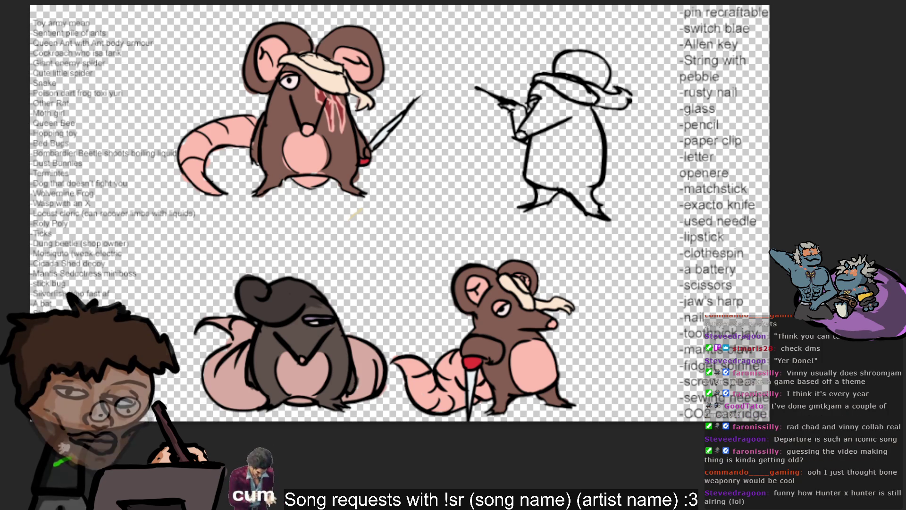
- Add '-bone weapon' on a new line after '-nail' in the weapon list
click(664, 131)
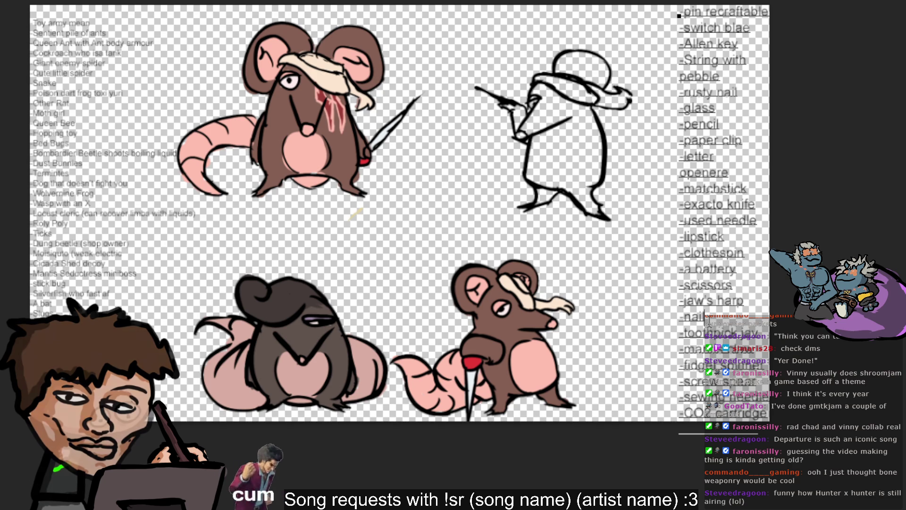
key(Return)
text(-bone weapon)
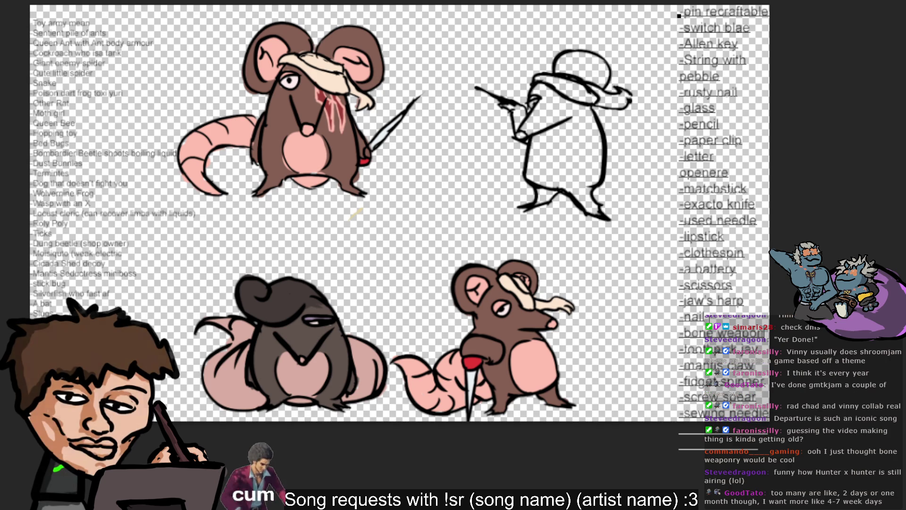
key(Escape)
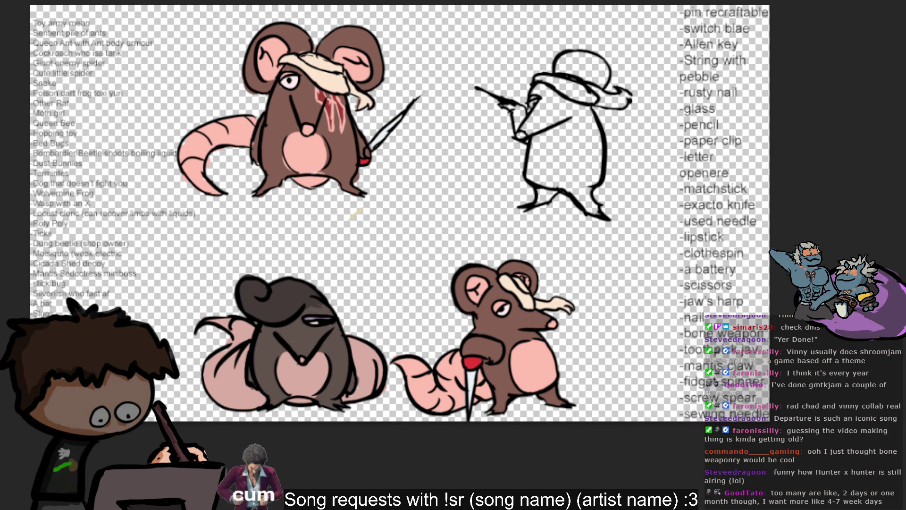
- Scale the weapon list down slightly with Free Transform
click(698, 381)
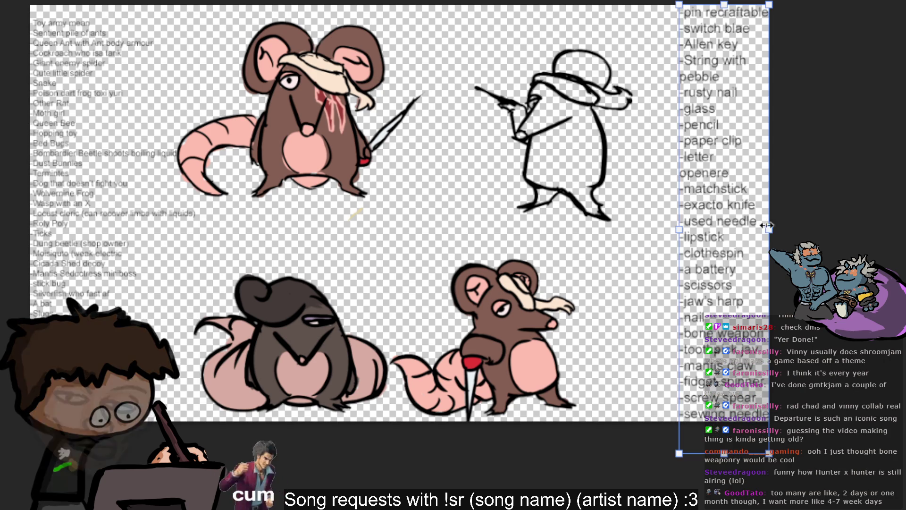
drag(765, 225, 748, 210)
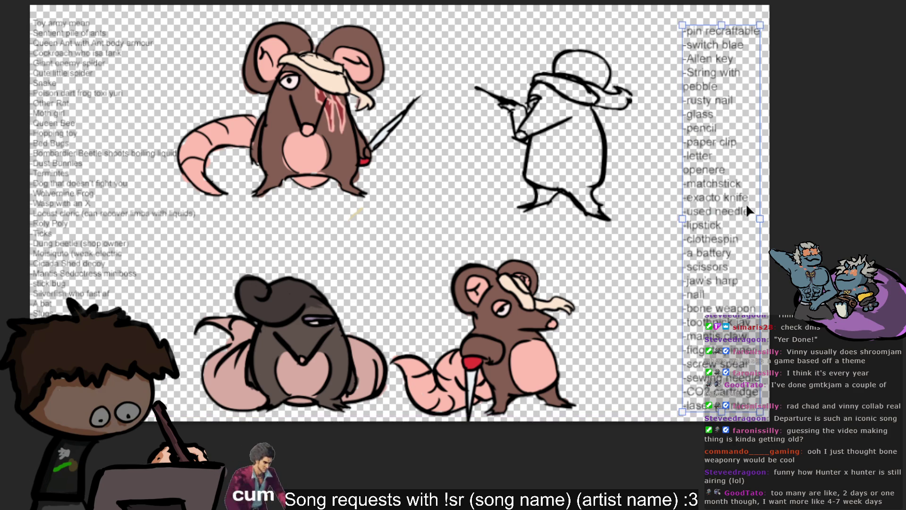
key(Return)
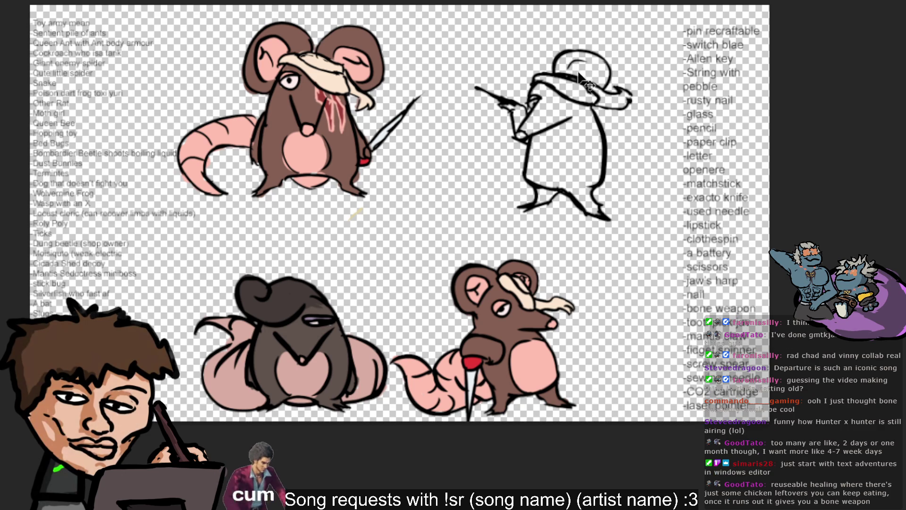
- Redraw the bowler hat's inner curve and left side, and sketch a long cylinder weapon in the raised hand
mouse_move(567, 69)
mouse_down()
mouse_move(587, 86)
mouse_move(573, 68)
mouse_up()
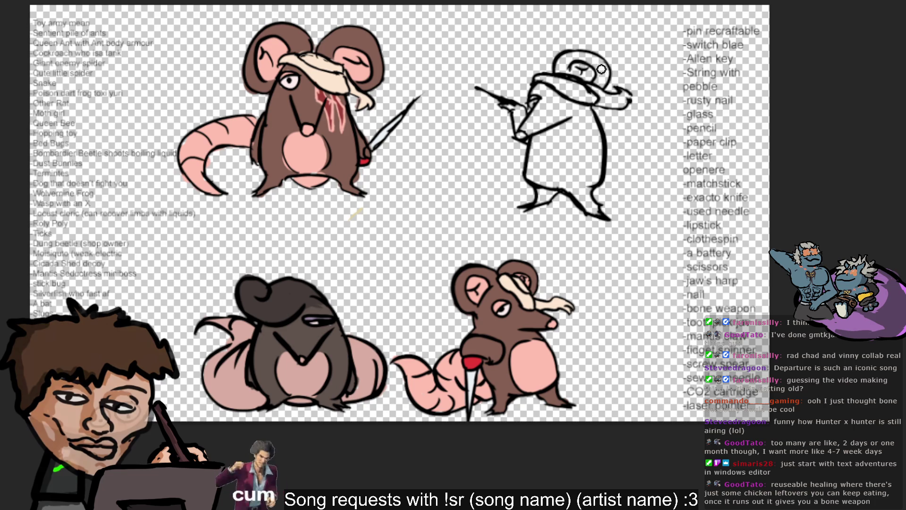
drag(532, 85, 537, 60)
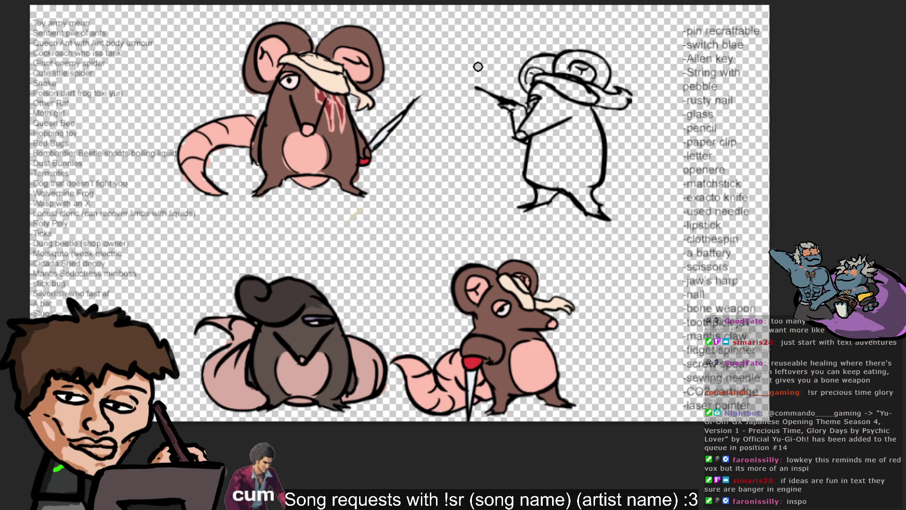
mouse_move(482, 70)
mouse_down()
mouse_move(478, 84)
mouse_move(480, 74)
mouse_up()
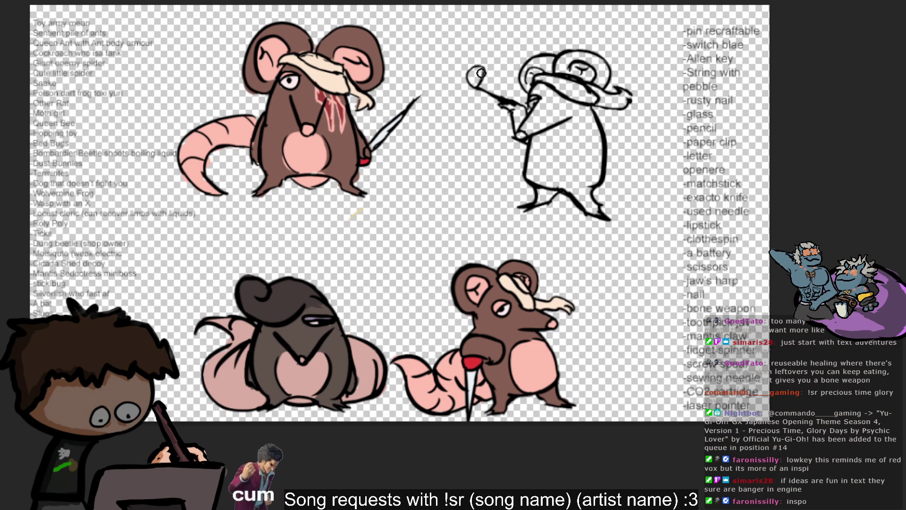
drag(484, 69, 520, 85)
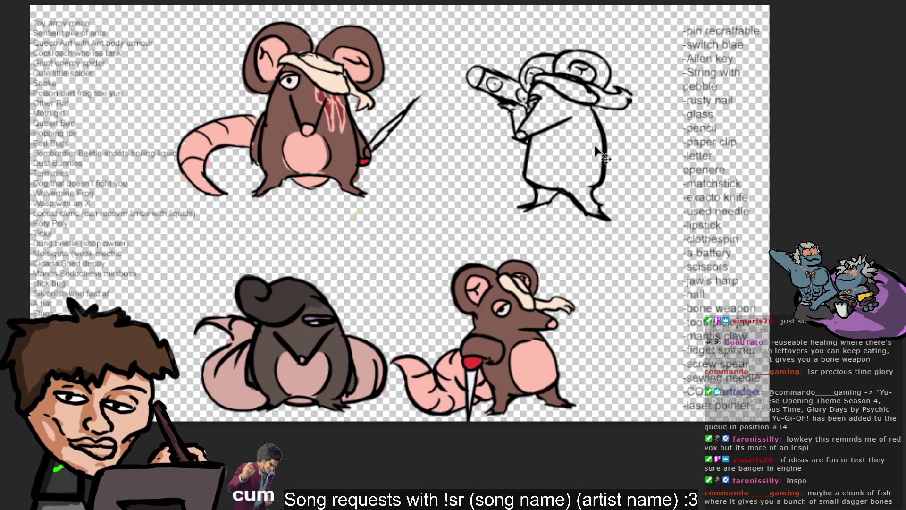
- Extend the rat's weapon with a long diagonal blade angling down-right, then add its lower edge
drag(590, 106, 639, 125)
key(ctrl+z)
drag(587, 101, 656, 138)
key(ctrl+z)
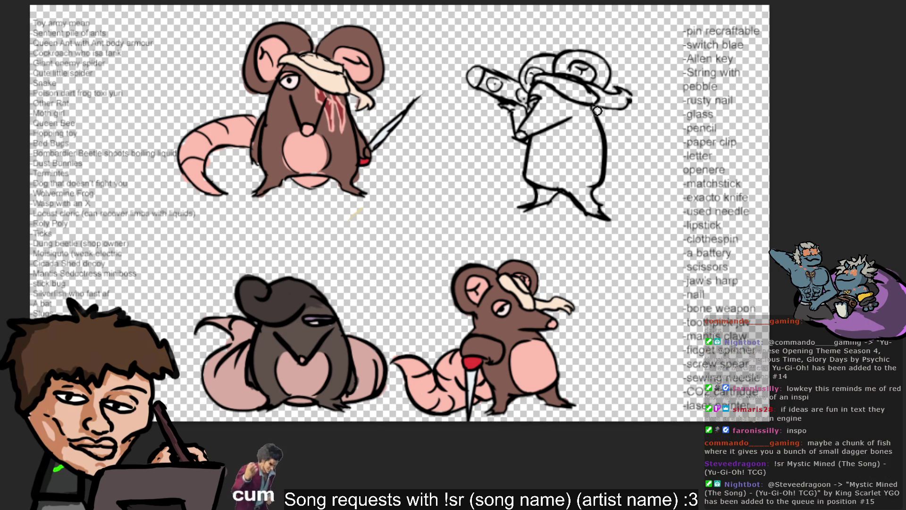
drag(589, 106, 691, 152)
key(ctrl+z)
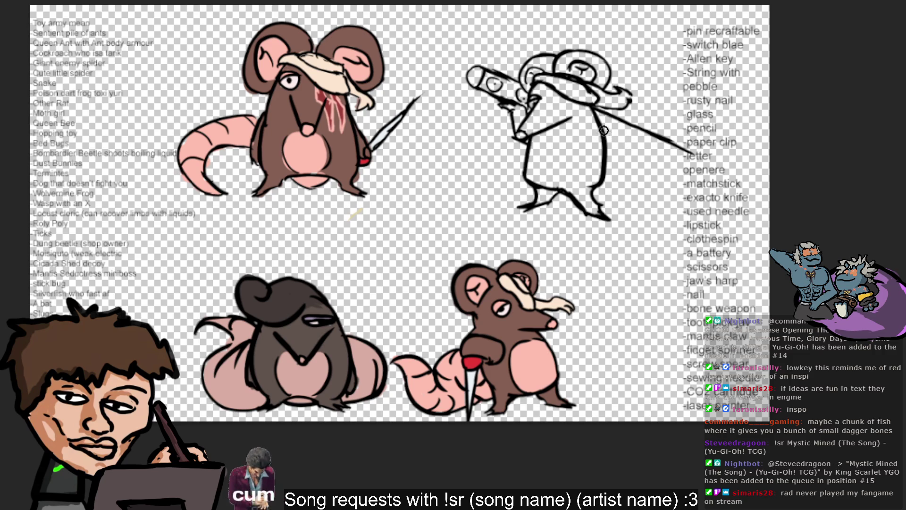
drag(603, 129, 696, 156)
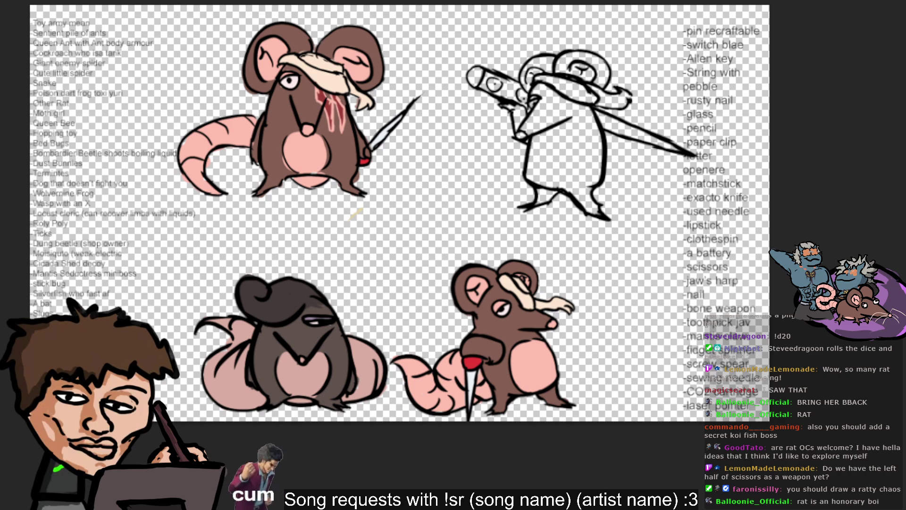
- Paste the tilted scissor-wielding rat and move it to the top left of the lineup
key(ctrl+v)
mouse_move(433, 79)
mouse_down()
mouse_move(594, 135)
mouse_move(115, 2)
mouse_up()
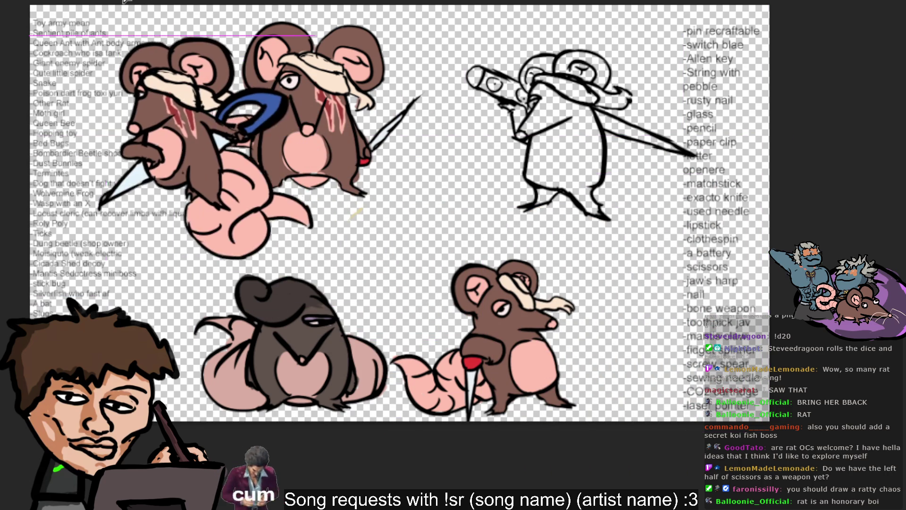
mouse_move(114, 2)
mouse_down()
mouse_move(329, 276)
mouse_move(307, 267)
mouse_up()
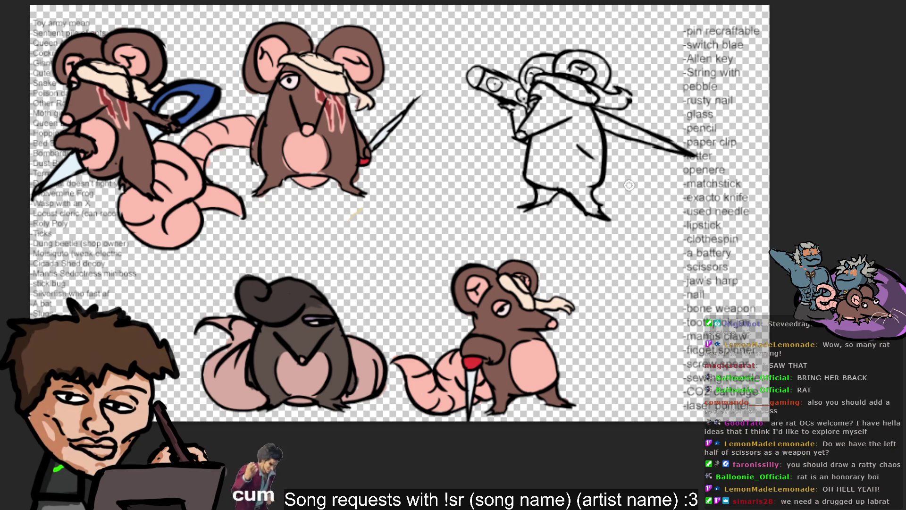
- Sketch coat lines and small detail strokes across the white rat's body
key(ctrl+z)
mouse_move(579, 141)
mouse_down()
mouse_move(578, 149)
mouse_move(587, 141)
mouse_move(581, 120)
mouse_up()
key(ctrl+z)
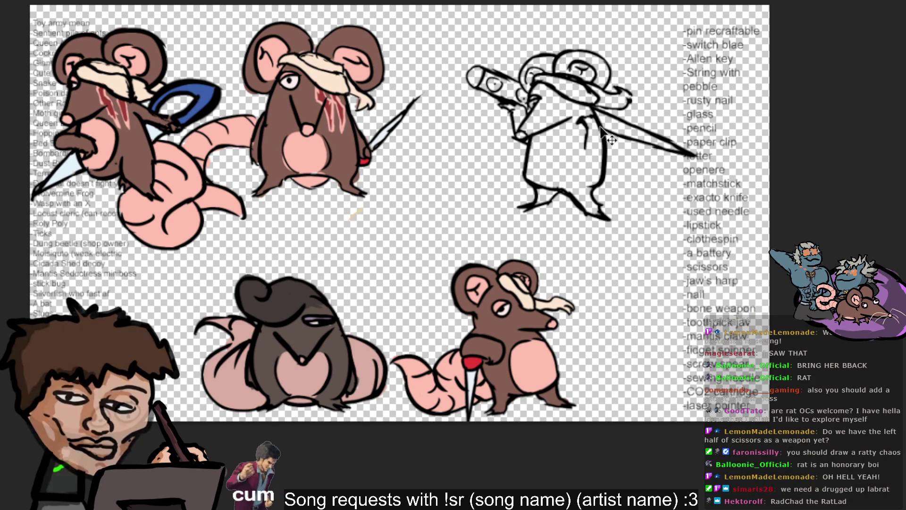
key(ctrl+z)
mouse_move(590, 146)
mouse_down()
mouse_move(592, 122)
mouse_move(600, 160)
mouse_up()
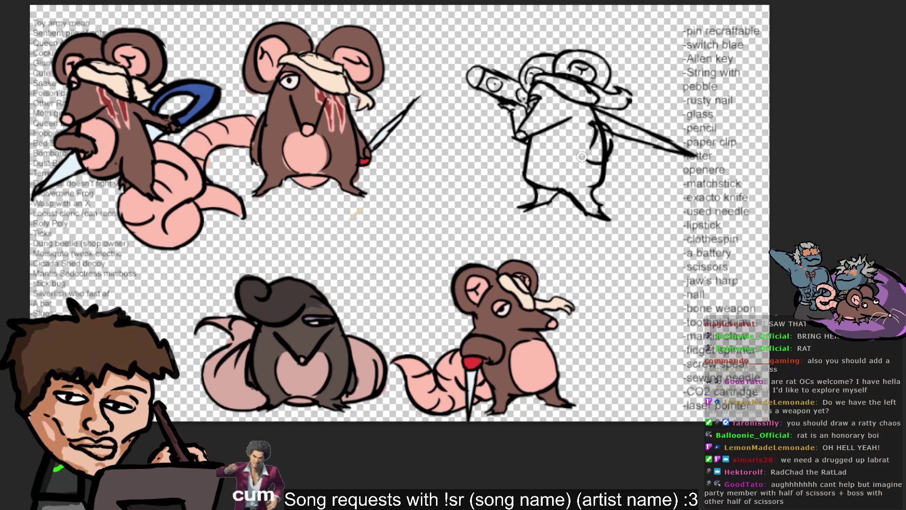
drag(572, 145, 608, 162)
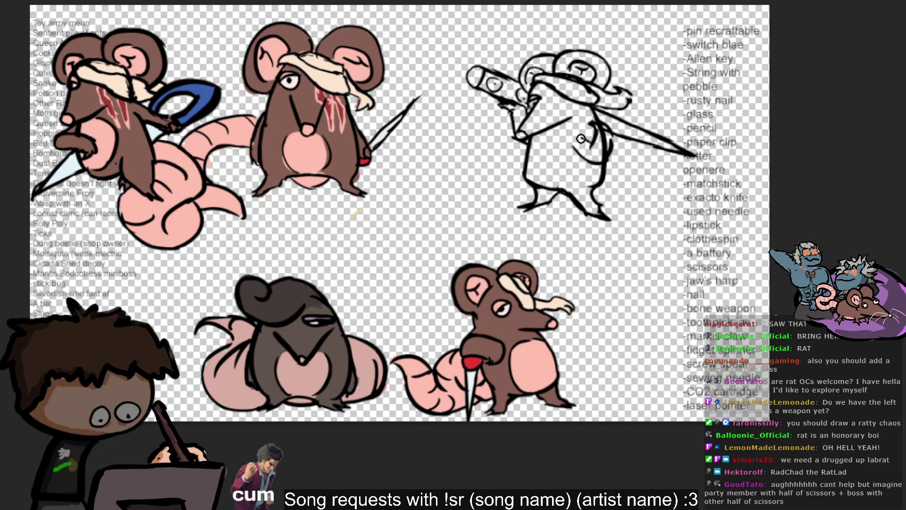
drag(581, 129, 592, 139)
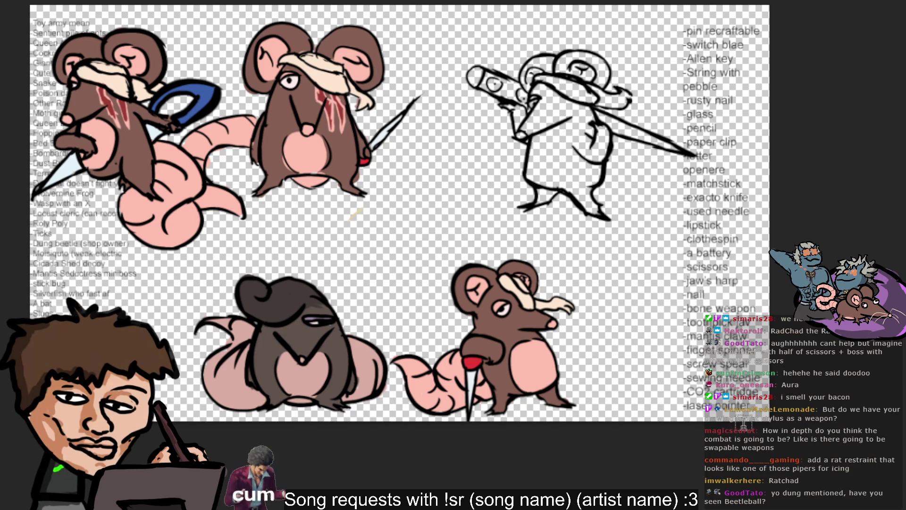
- Add '-stylus' below '-laser pointer' in the weapon list and move the list slightly higher
click(736, 405)
key(Return)
text(-stylus)
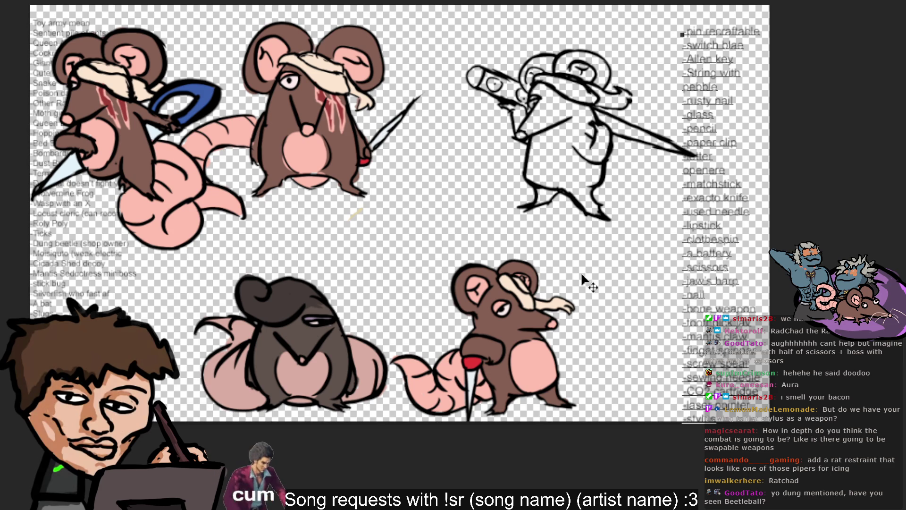
key(Escape)
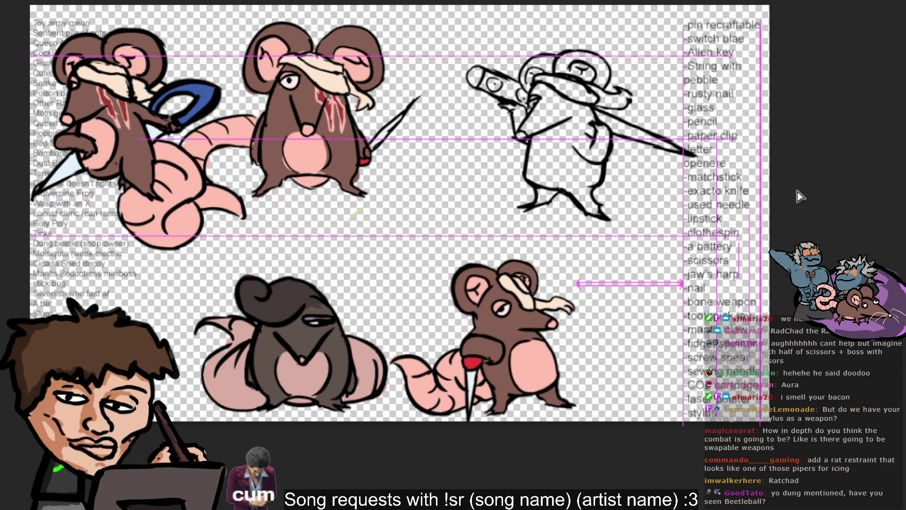
drag(794, 194, 794, 182)
drag(791, 213, 790, 203)
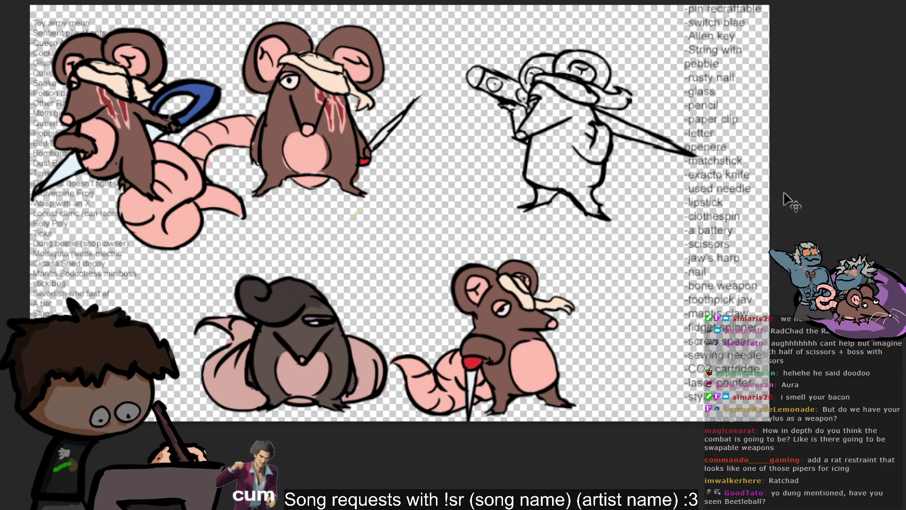
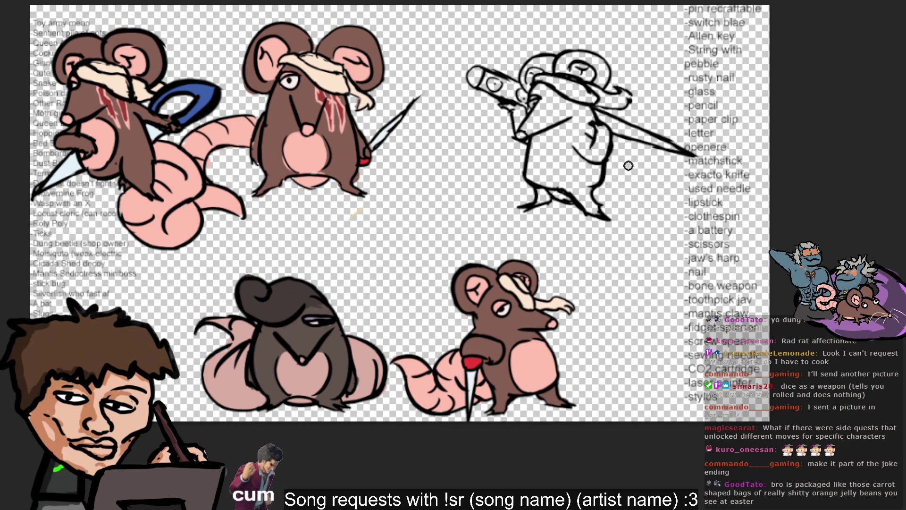
- Sketch a tail curving right from the line-art rat's foot, undoing and redrawing strokes until it fits
mouse_move(634, 198)
mouse_down()
mouse_move(615, 204)
mouse_move(638, 188)
mouse_up()
key(ctrl+z)
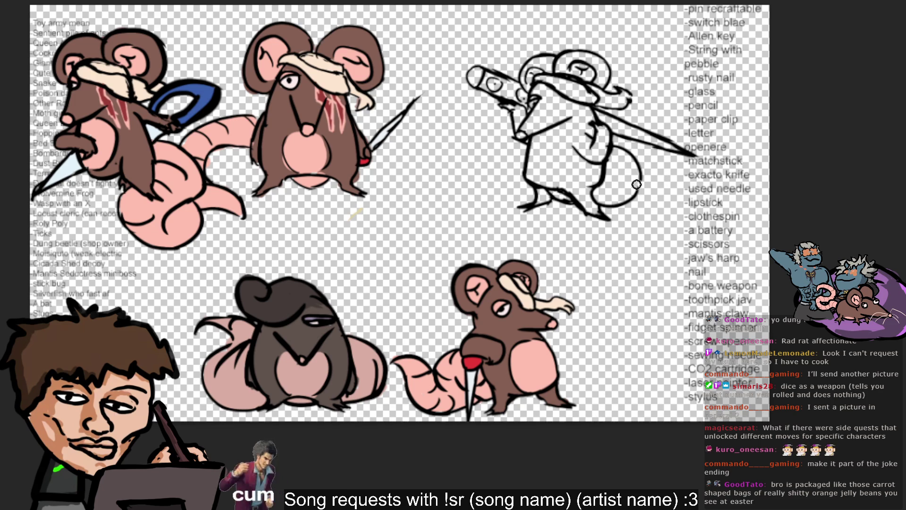
key(ctrl+z)
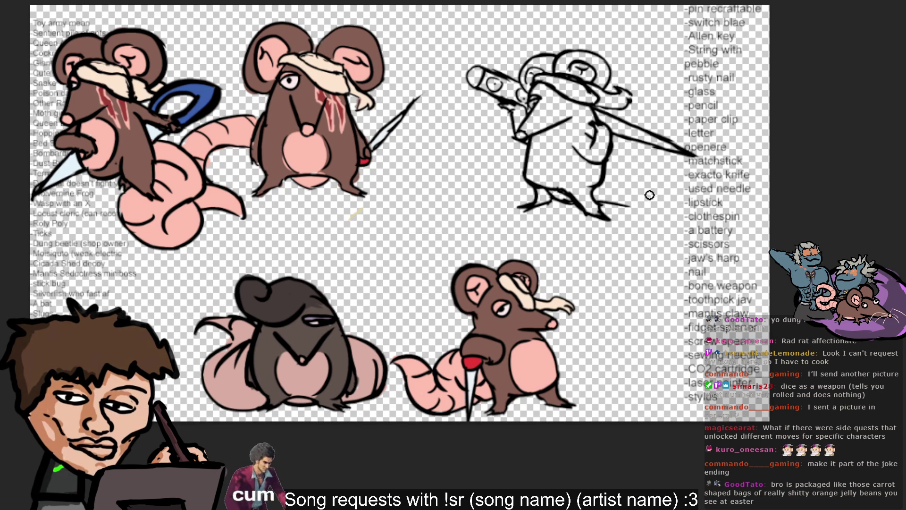
drag(603, 208, 632, 205)
mouse_move(599, 174)
mouse_down()
mouse_move(638, 170)
mouse_move(637, 148)
mouse_move(655, 174)
mouse_move(658, 198)
mouse_move(645, 208)
mouse_up()
key(ctrl+z)
key(ctrl+z)
key(ctrl+z)
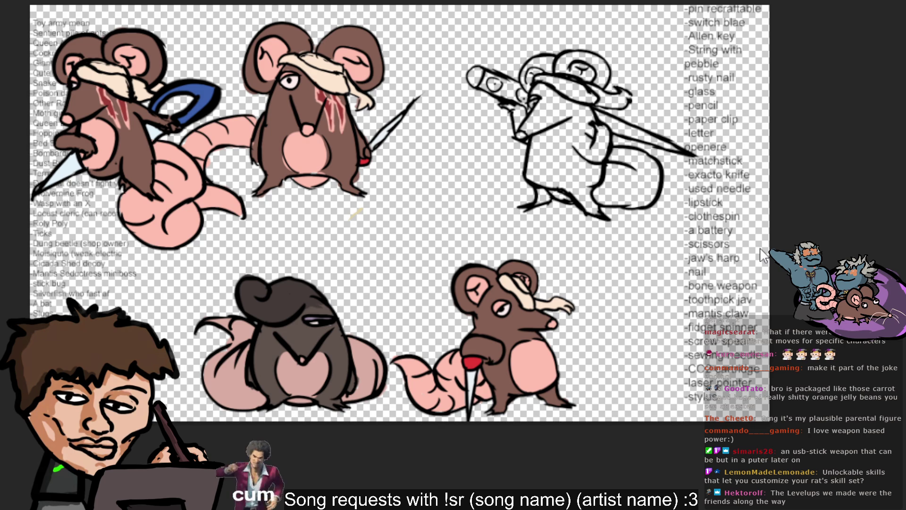
- Draw a curved stroke at the line-art rat's lower left to extend the tail
mouse_move(531, 198)
mouse_down()
mouse_move(495, 179)
mouse_move(485, 138)
mouse_move(520, 138)
mouse_move(477, 143)
mouse_move(508, 137)
mouse_move(493, 154)
mouse_move(505, 159)
mouse_up()
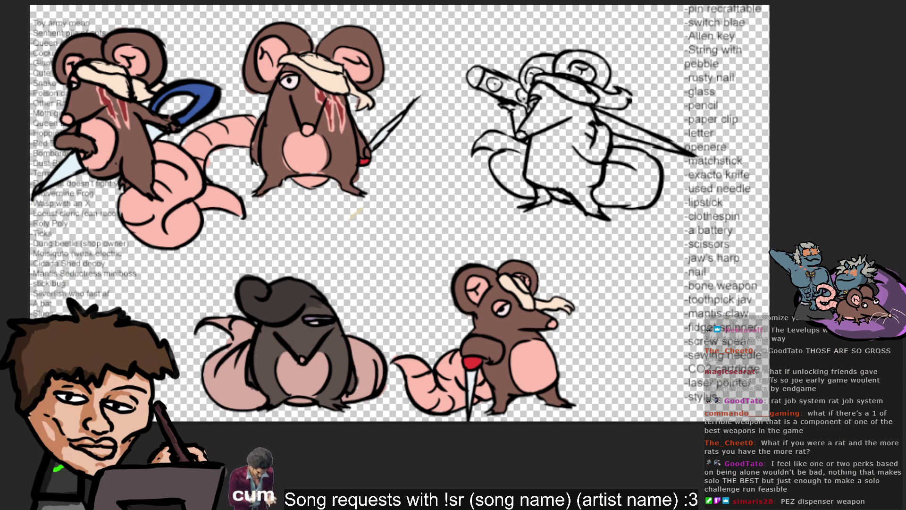
- Add the line '-PEZ despensed' at the bottom of the weapon text list
ctrl+click(746, 421)
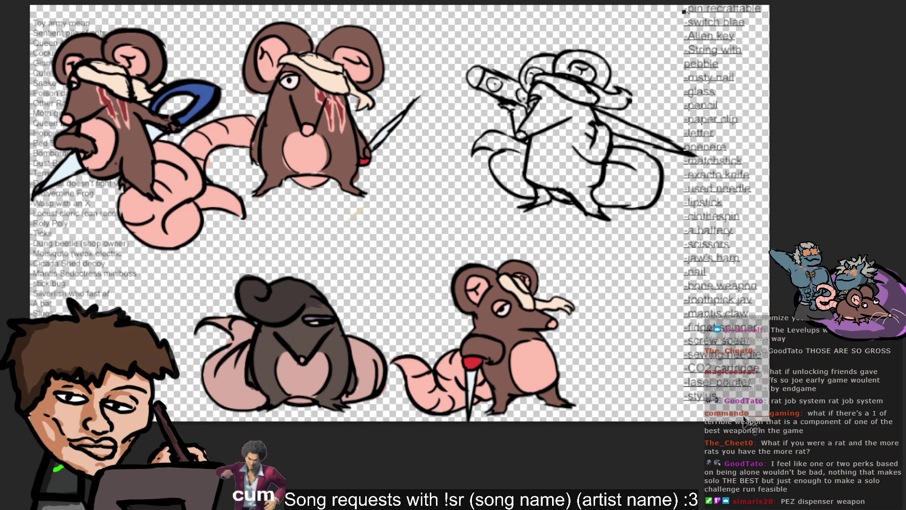
text(-PEZ despensed)
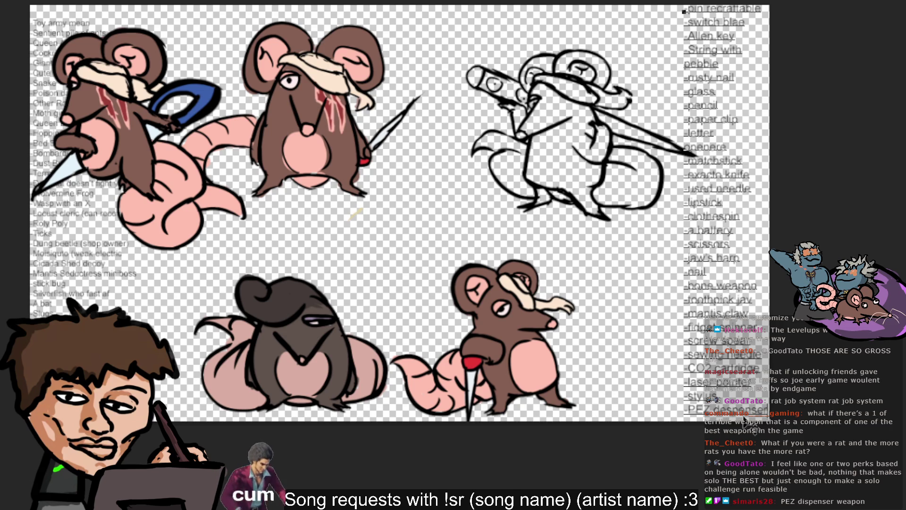